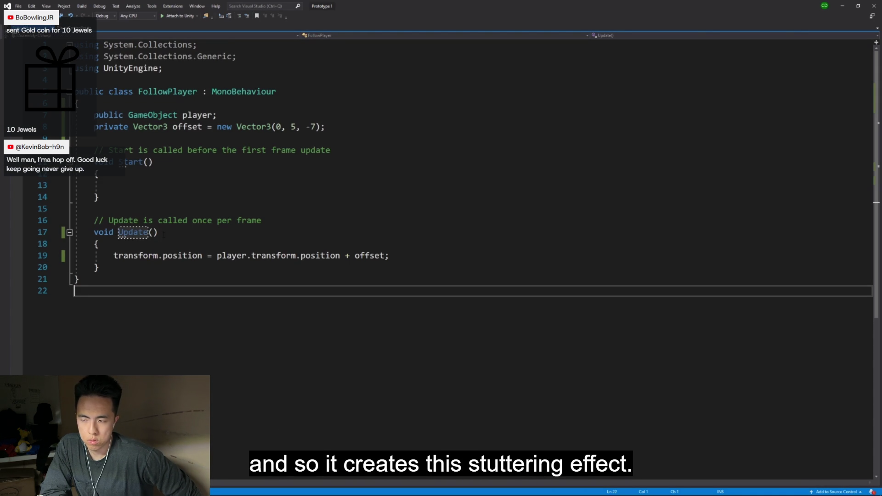
Play the step 5 LateUpdate camera-smoothing video in full screen until it ends
click(119, 232)
double_click(122, 233)
text(LateUpdate)
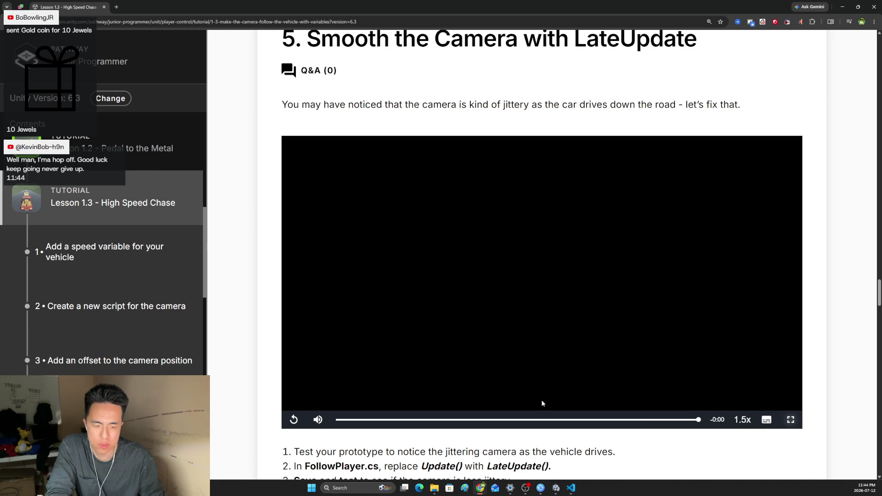
Rename Update to LateUpdate in FollowPlayer.cs, save it, and let Unity recompile
click(571, 488)
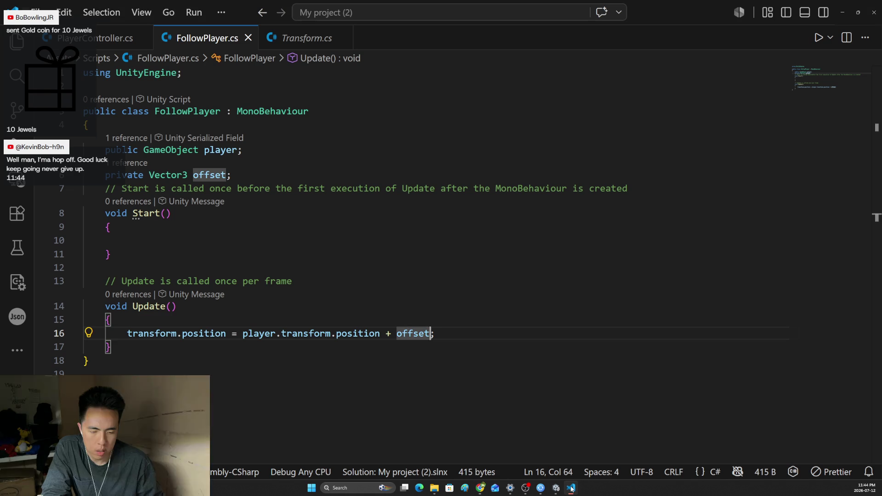
click(134, 306)
text(Late)
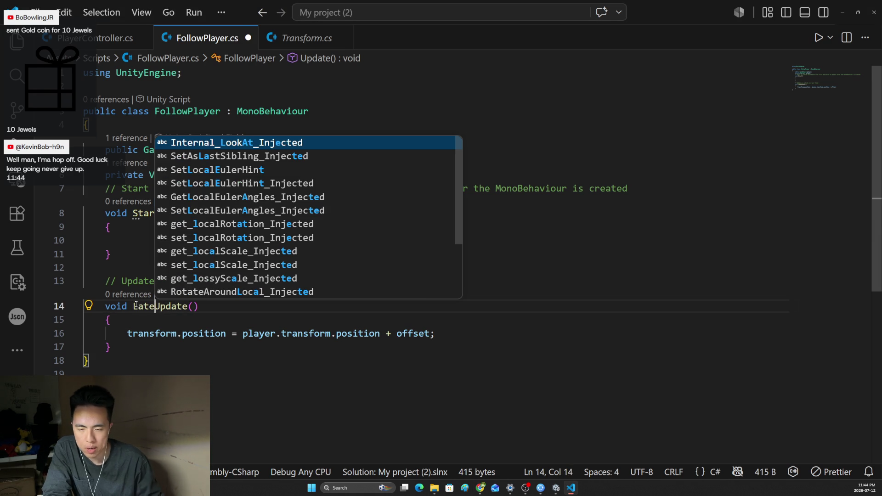
click(289, 360)
key(ctrl+s)
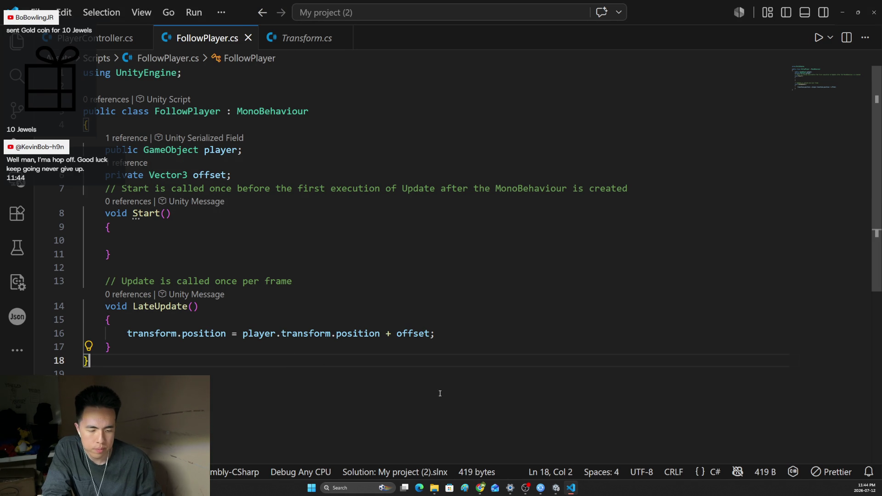
click(556, 488)
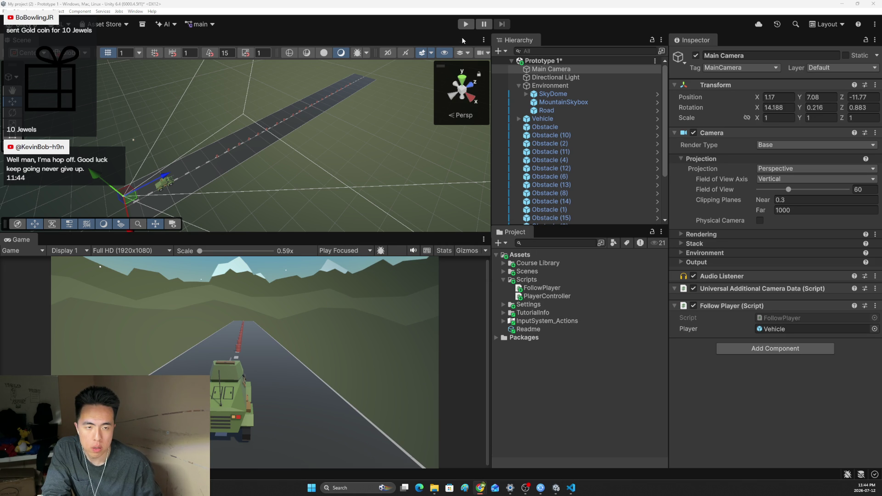
Play-test the LateUpdate camera in the Game view, stop it, and return to FollowPlayer.cs
click(465, 24)
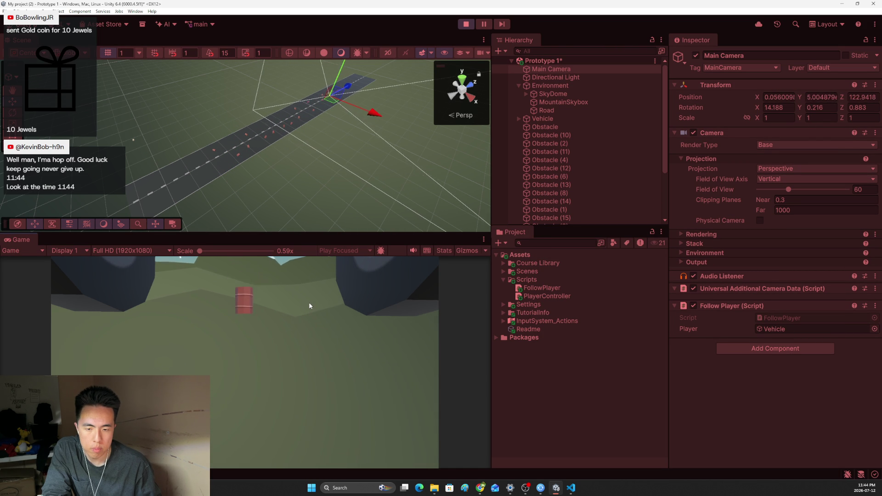
click(465, 24)
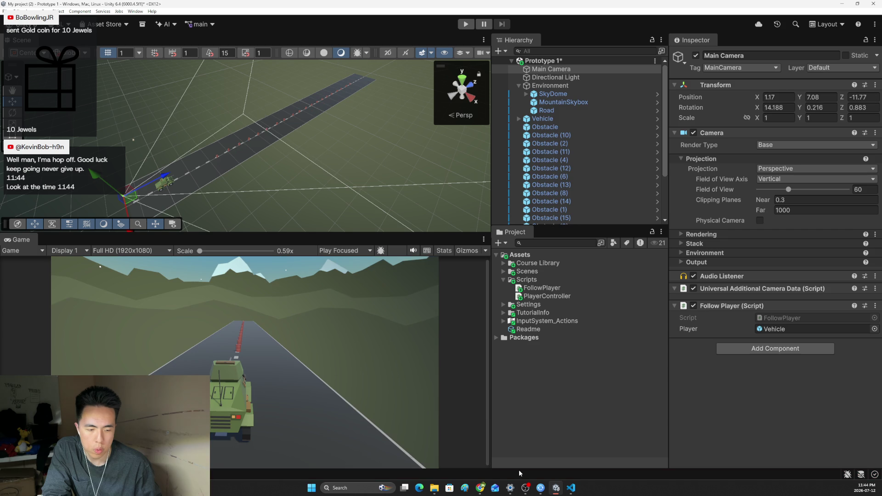
click(571, 488)
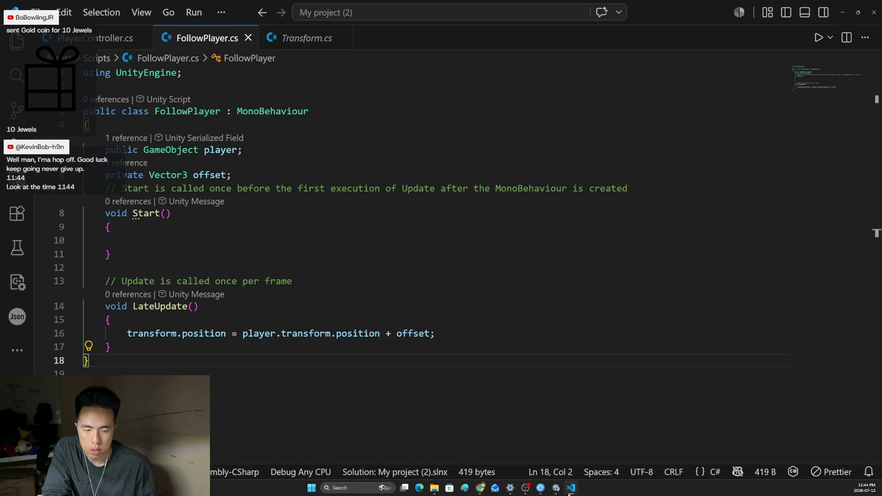
Clear stray edits in FollowPlayer.cs with undo and restore the correct code
click(154, 306)
key(BackSpace)
key(BackSpace)
key(BackSpace)
click(430, 333)
key(BackSpace)
key(BackSpace)
key(BackSpace)
click(237, 175)
key(BackSpace)
key(BackSpace)
key(BackSpace)
text(\)
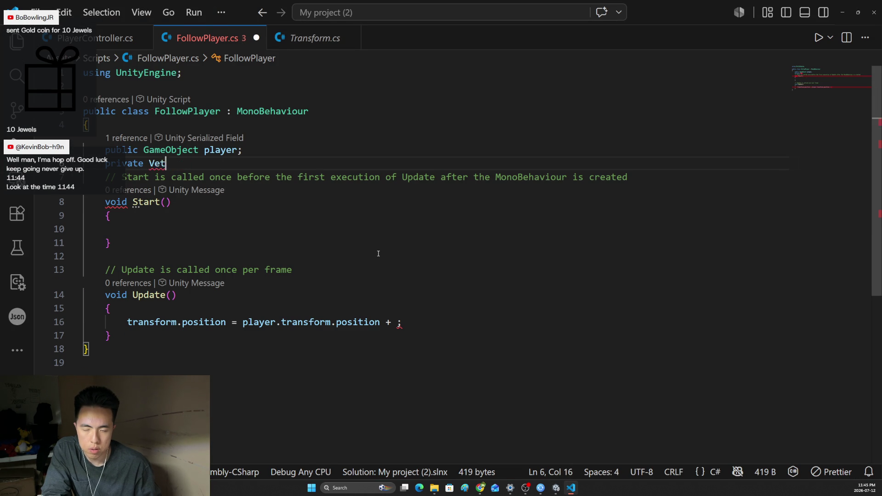
key(ctrl+z)
key(ctrl+z)
key(ctrl+z)
Initialise offset on line 6 to new Vector3(1, 7, -11) and save the script
click(252, 176)
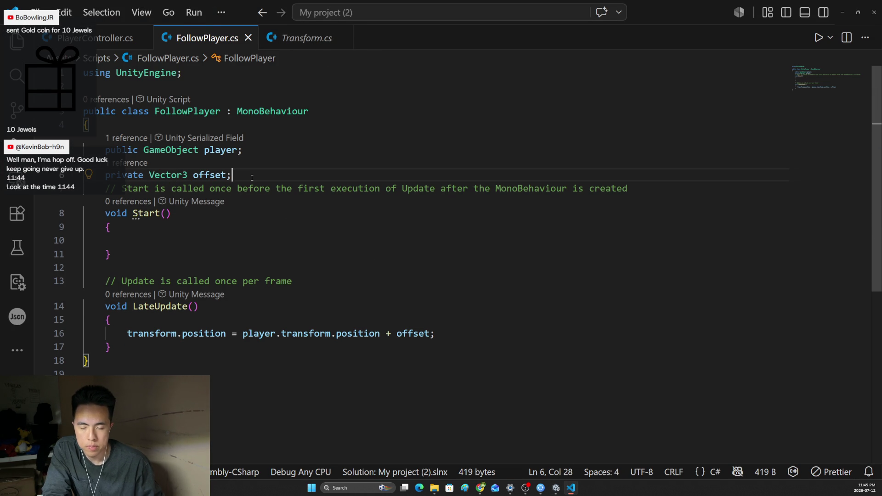
key(BackSpace)
text(= new V)
key(Tab)
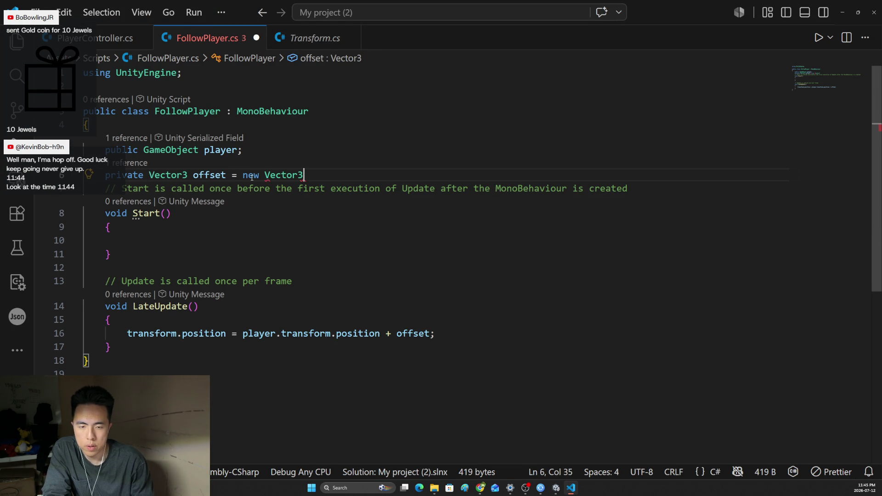
key(Escape)
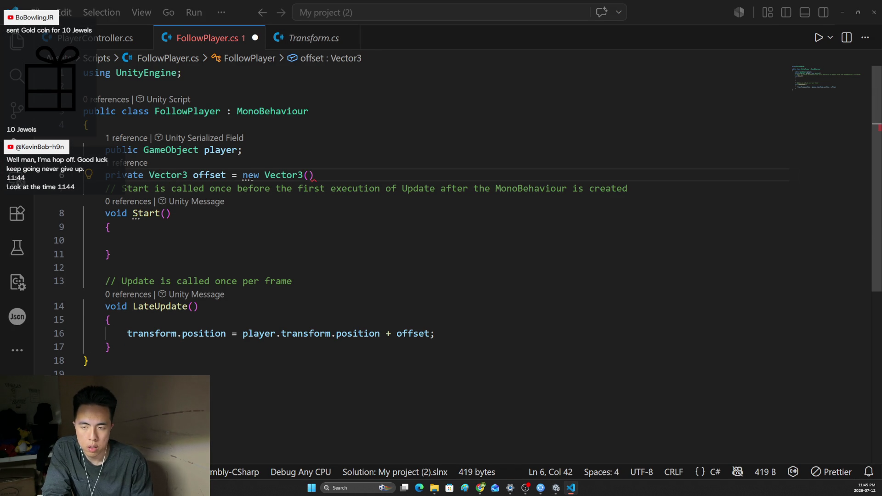
key(alt+Tab)
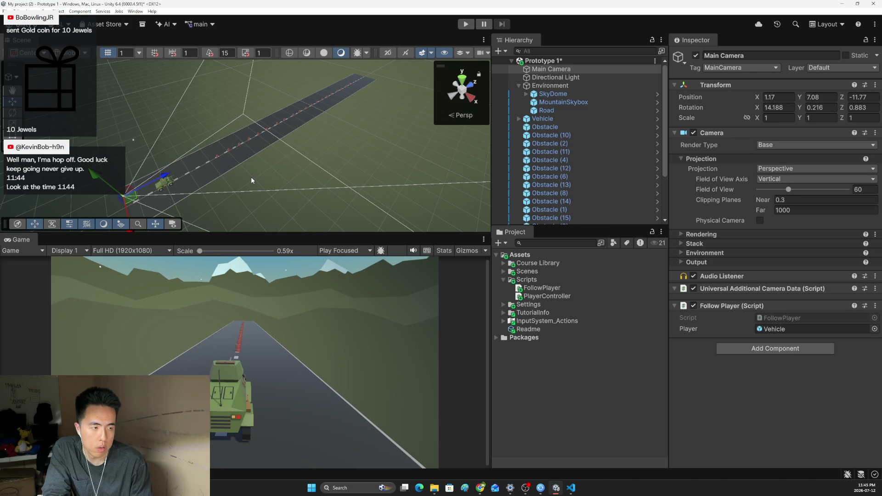
key(alt+Tab)
text(1, )
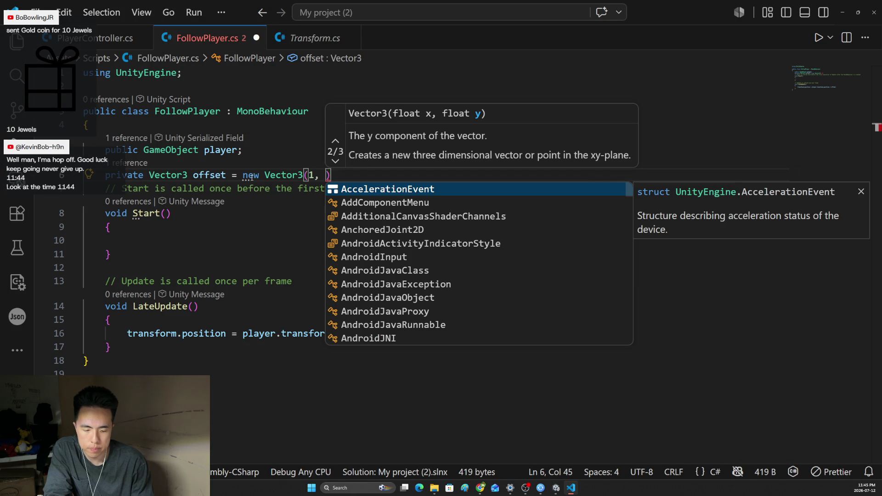
text(7, -11)
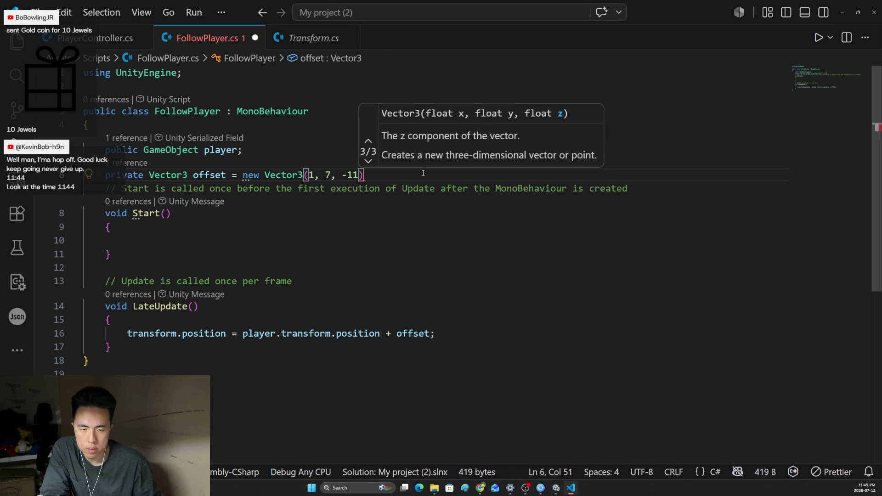
text();)
key(ctrl+s)
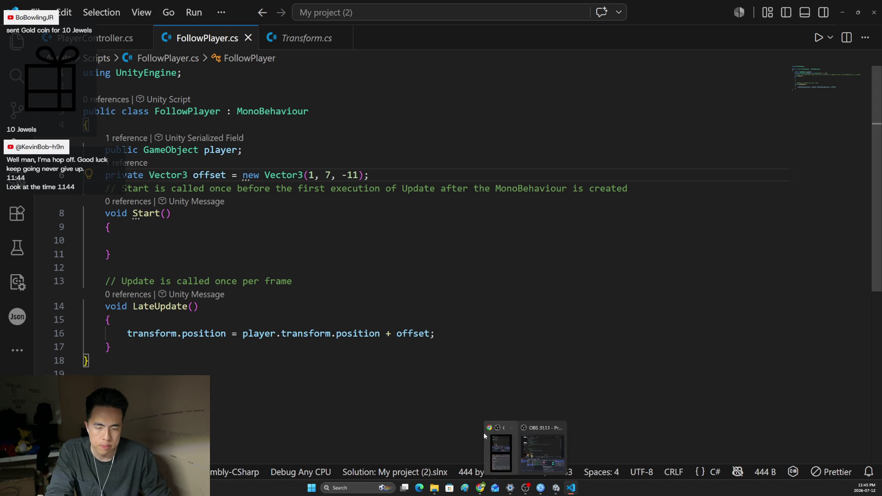
Play-test the scene in Unity with the new camera offset, then stop the game
click(556, 488)
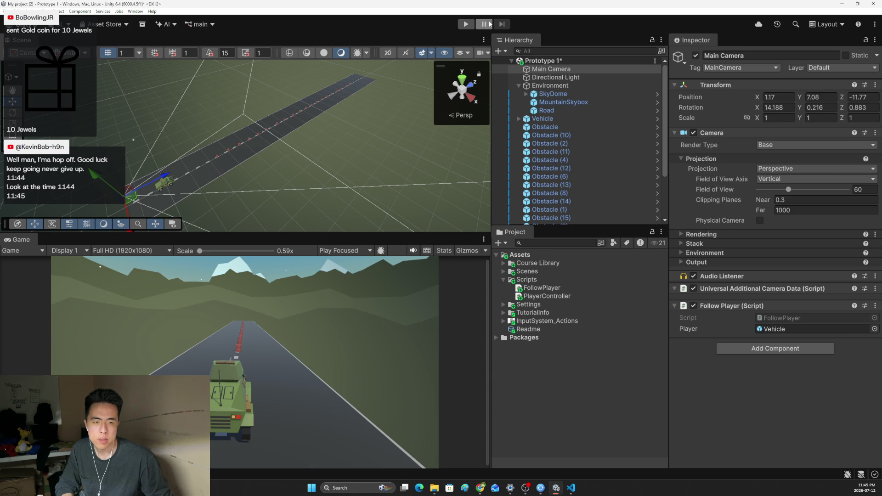
click(467, 23)
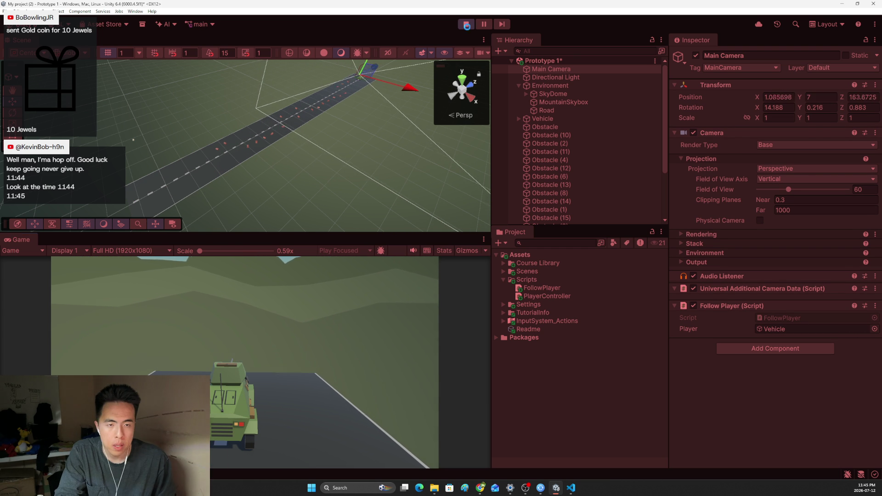
click(467, 24)
Read step 6's intro paragraph and start its playmode tint video in full screen
click(417, 454)
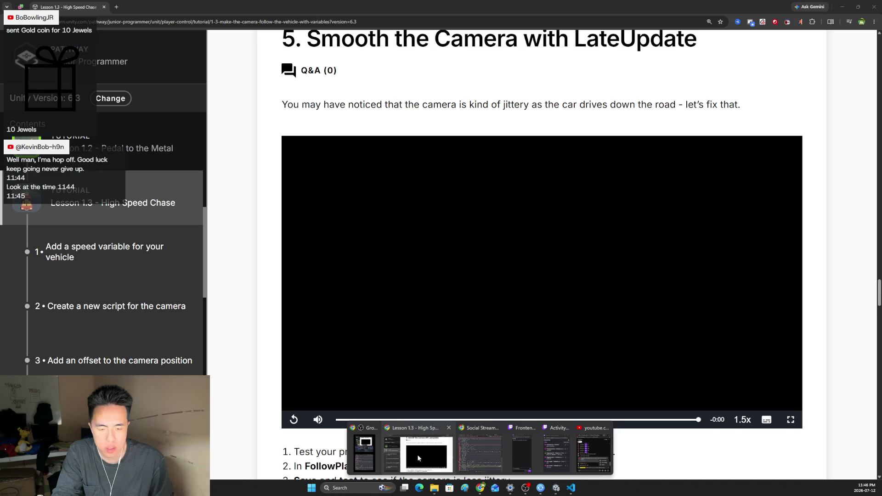
scroll(482, 356, down, 3)
scroll(501, 330, down, 3)
scroll(483, 318, down, 2)
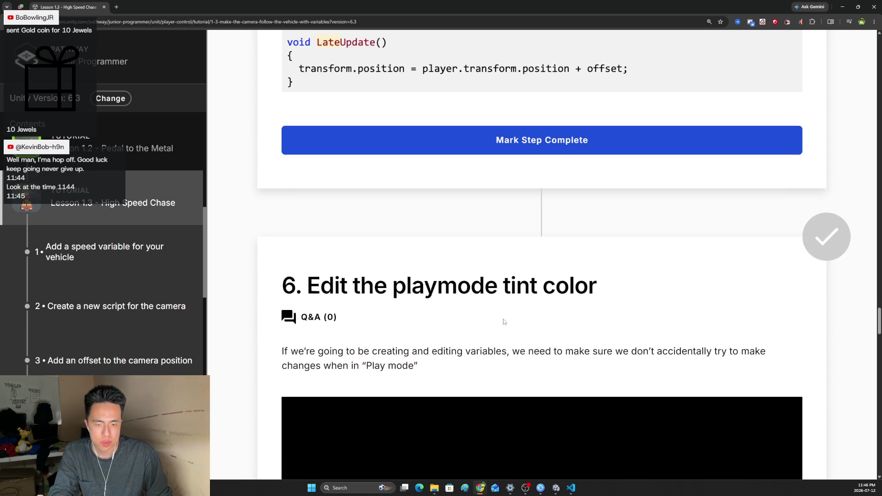
scroll(402, 285, down, 3)
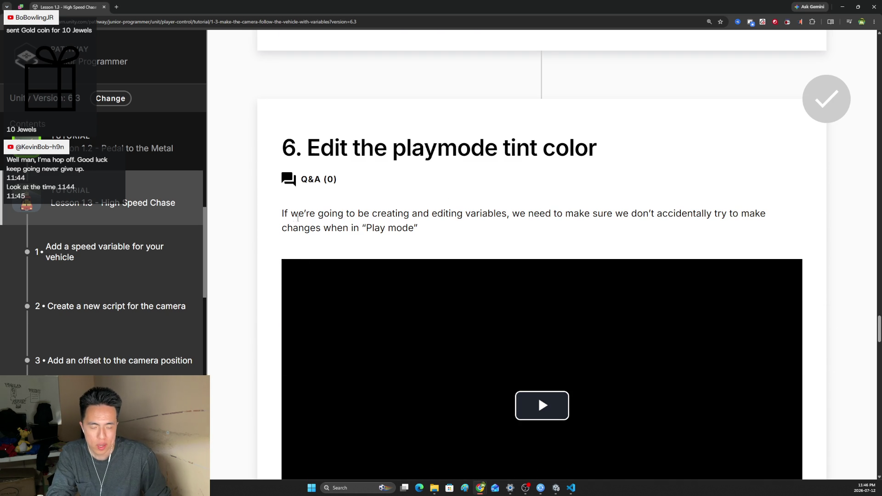
drag(443, 214, 541, 227)
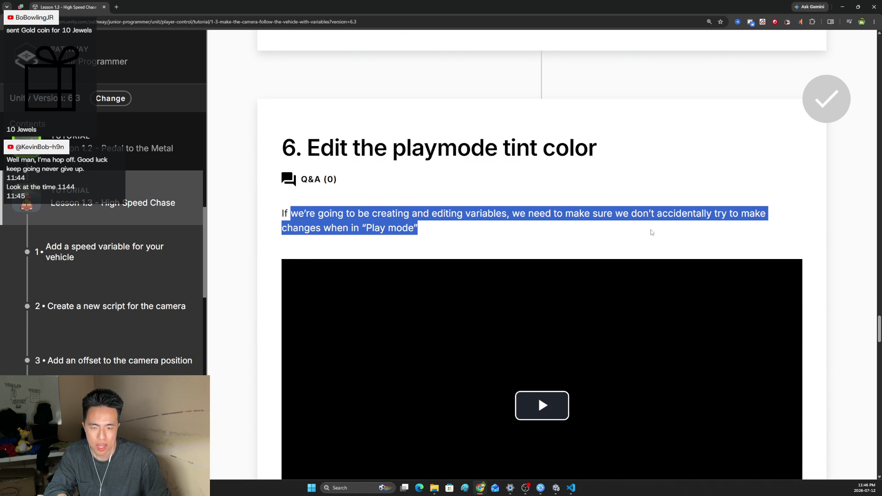
scroll(539, 334, down, 1)
scroll(538, 334, down, 2)
click(573, 249)
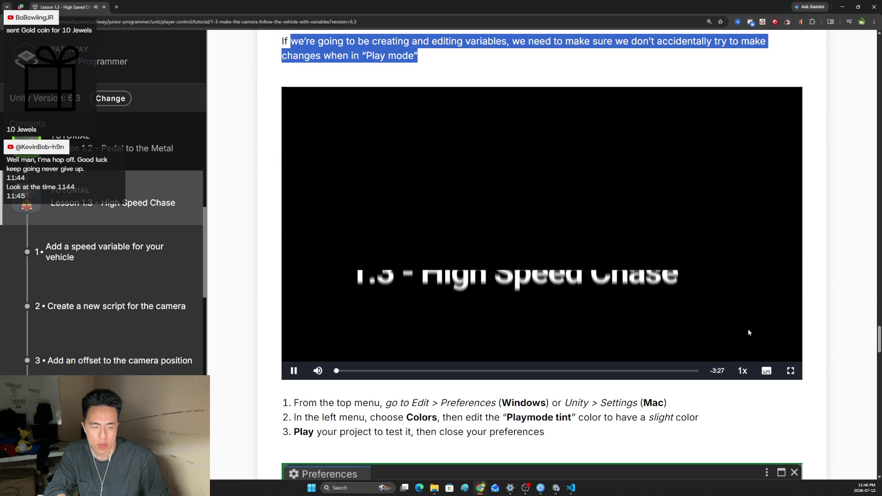
click(791, 371)
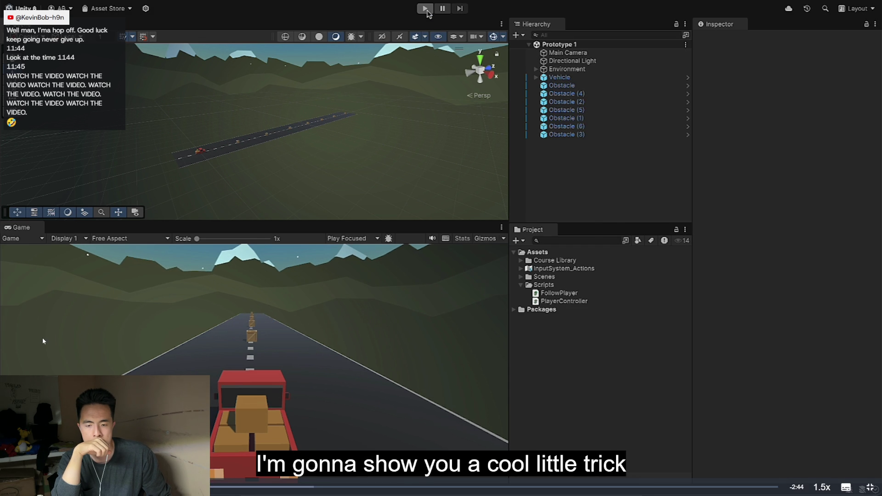
Scrub ahead to the Preferences Colors part and leave full-screen playback
drag(306, 488, 519, 488)
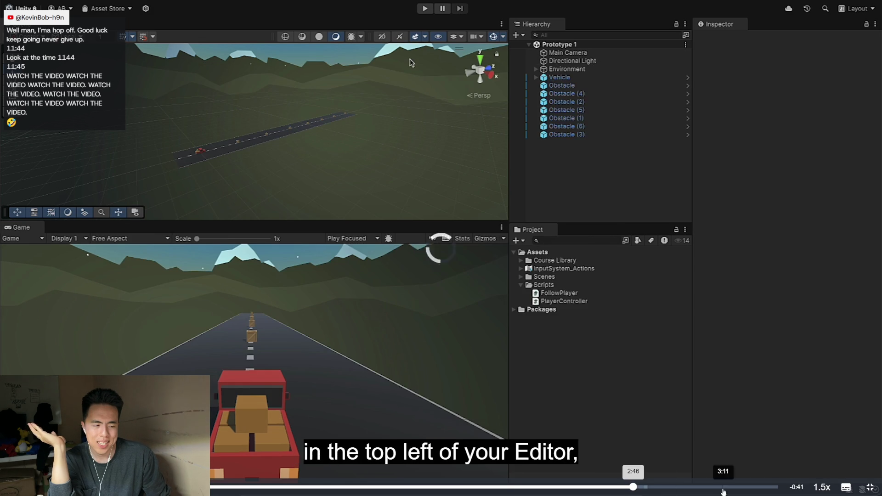
click(723, 491)
key(Escape)
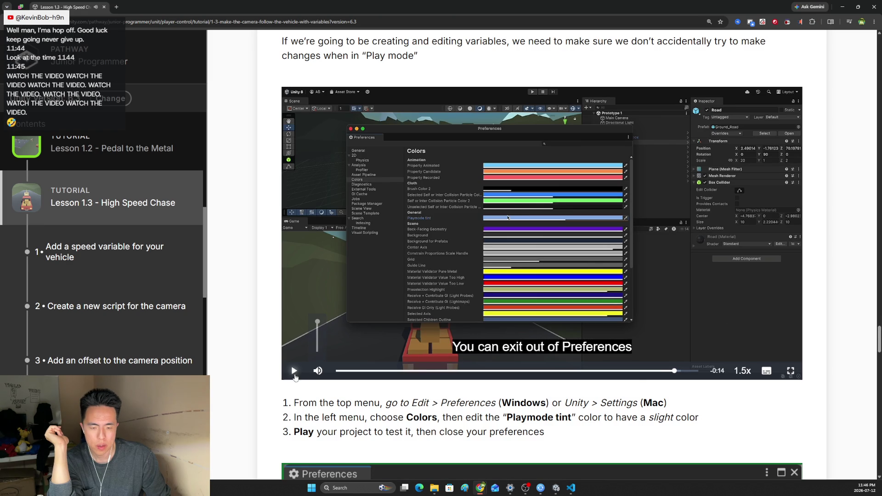
scroll(348, 309, down, 1)
scroll(348, 308, down, 4)
scroll(355, 310, down, 2)
scroll(362, 313, down, 3)
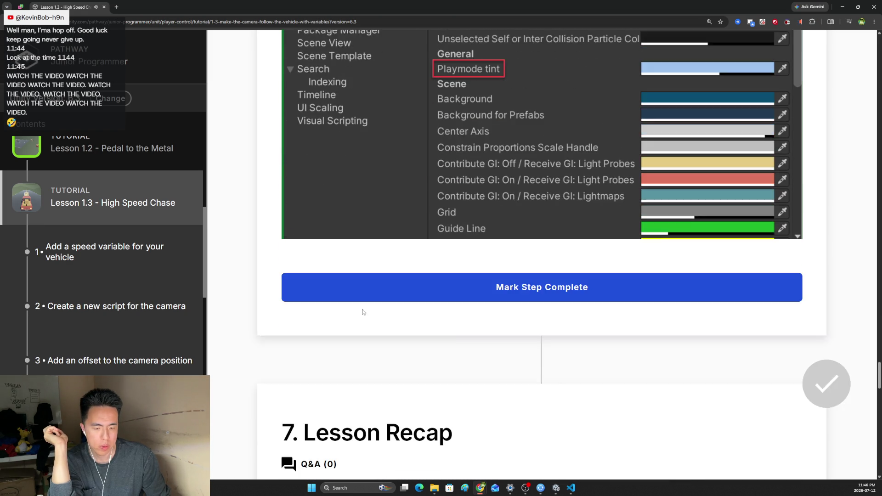
scroll(363, 312, down, 3)
scroll(363, 312, down, 1)
scroll(389, 293, down, 2)
scroll(389, 292, down, 4)
scroll(390, 293, down, 3)
scroll(395, 296, down, 4)
scroll(405, 311, down, 3)
click(457, 284)
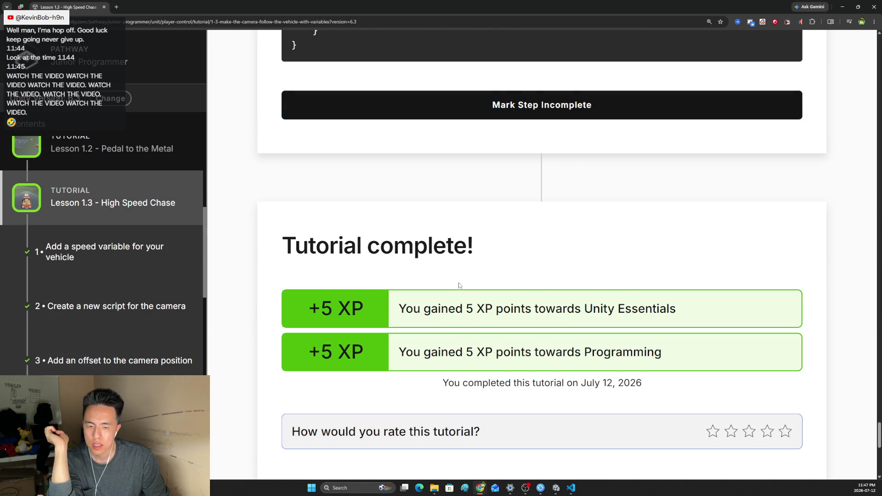
scroll(495, 290, down, 2)
scroll(499, 292, down, 1)
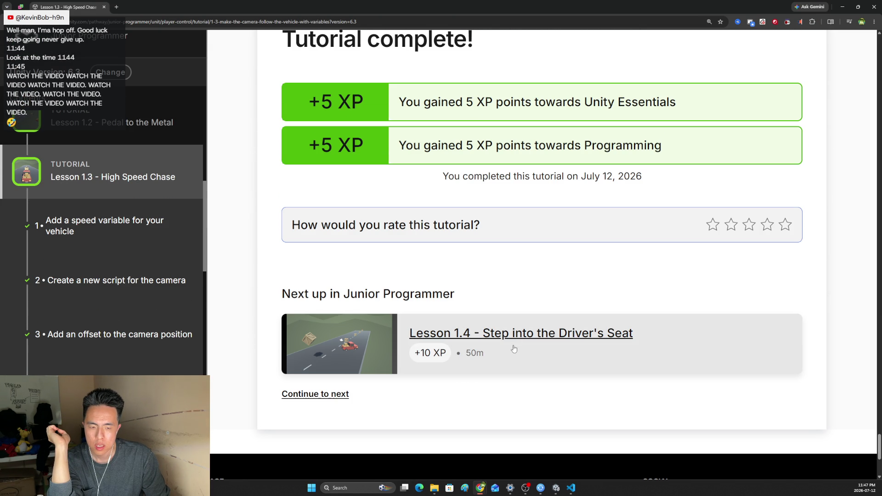
scroll(200, 324, down, 2)
scroll(200, 325, down, 2)
scroll(200, 327, down, 2)
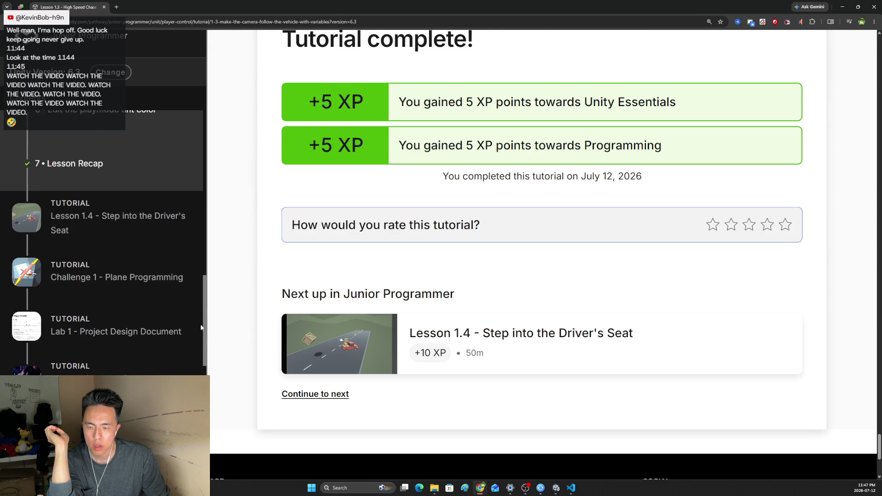
scroll(200, 329, down, 2)
scroll(174, 337, up, 2)
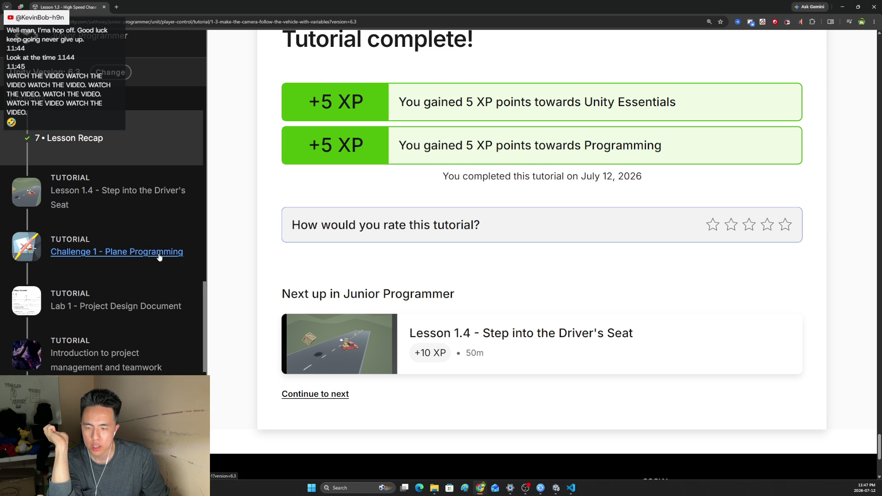
scroll(158, 254, up, 1)
scroll(158, 254, down, 1)
scroll(160, 295, down, 2)
scroll(163, 301, down, 1)
scroll(204, 312, up, 1)
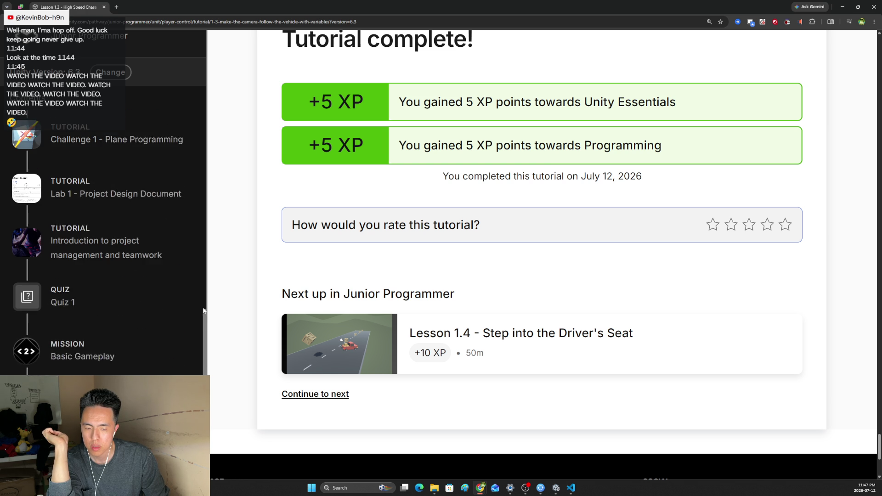
Open Lesson 1.4 - Step into the Driver's Seat and start its overview video full screen
click(508, 340)
scroll(508, 337, down, 1)
scroll(479, 309, down, 2)
scroll(455, 306, down, 2)
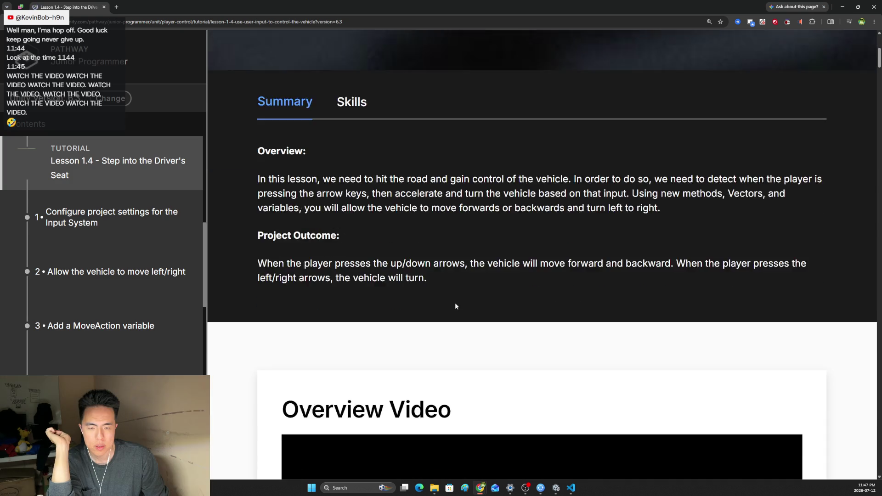
scroll(451, 303, down, 3)
scroll(448, 298, down, 2)
scroll(448, 297, up, 1)
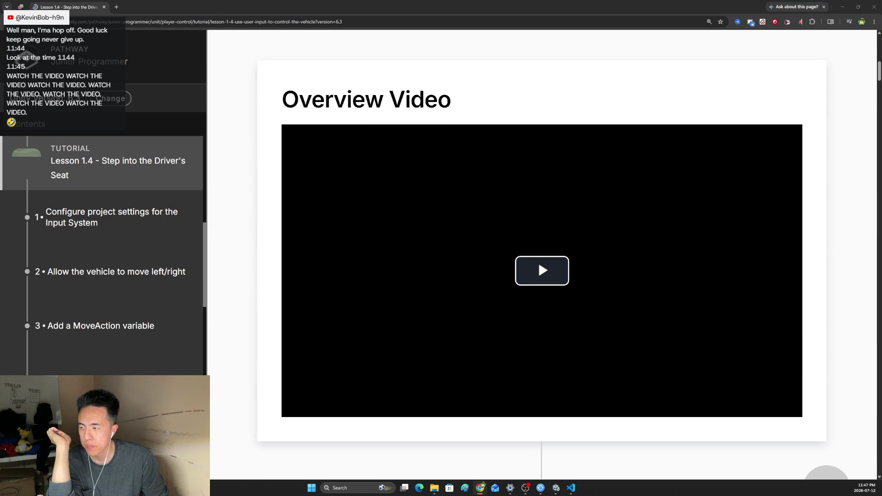
click(443, 267)
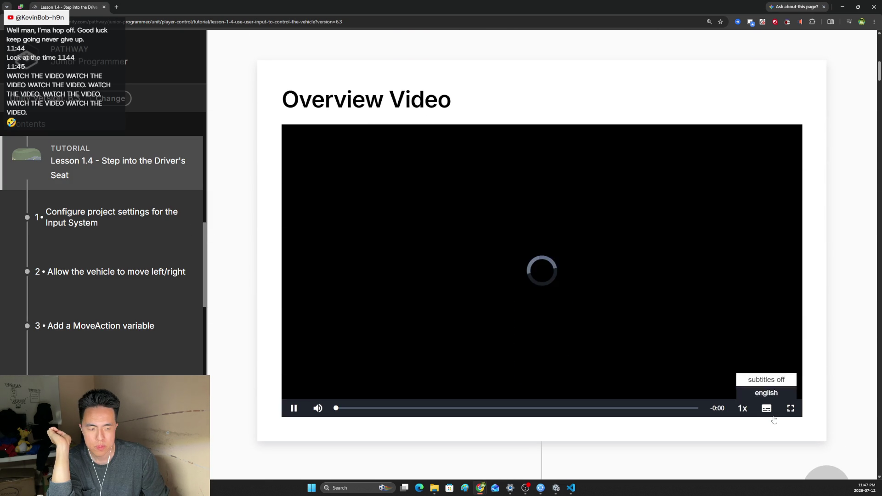
click(791, 408)
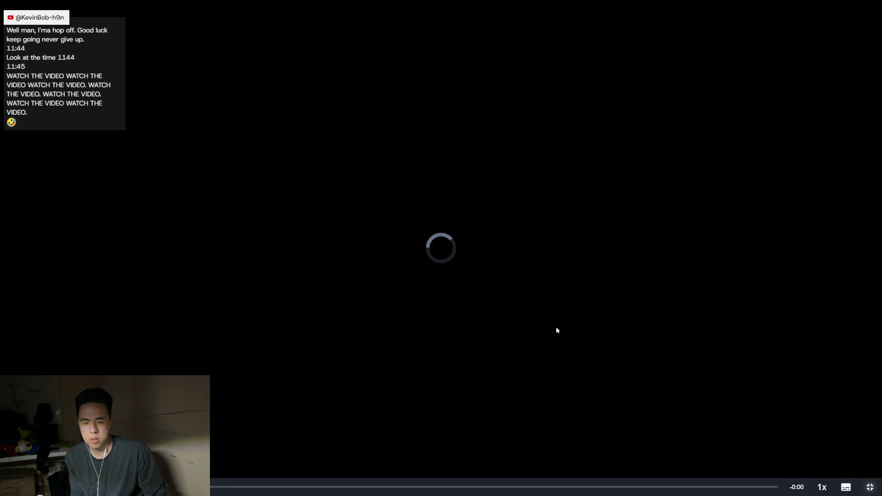
click(871, 490)
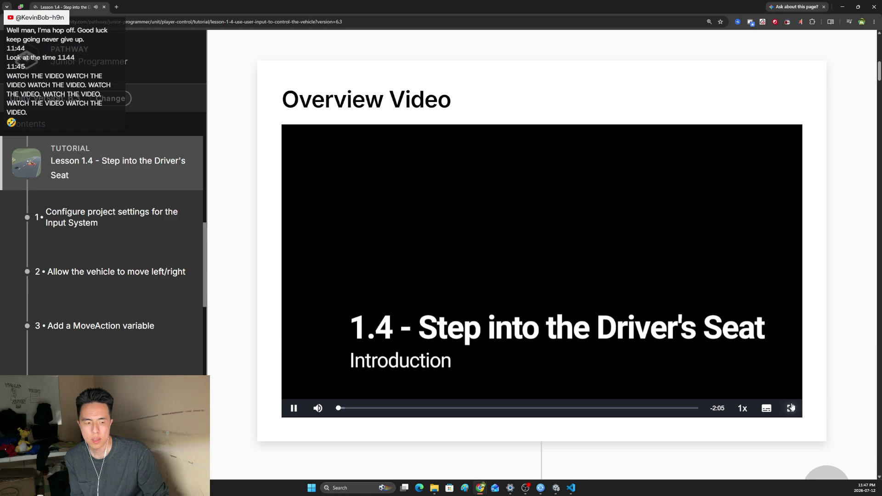
key(f)
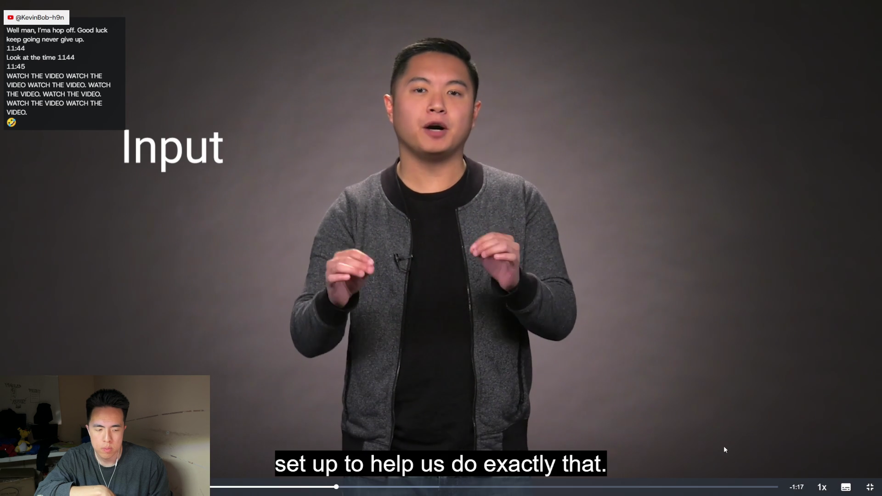
Switch the overview video's playback speed to 1.5x
click(822, 487)
click(823, 433)
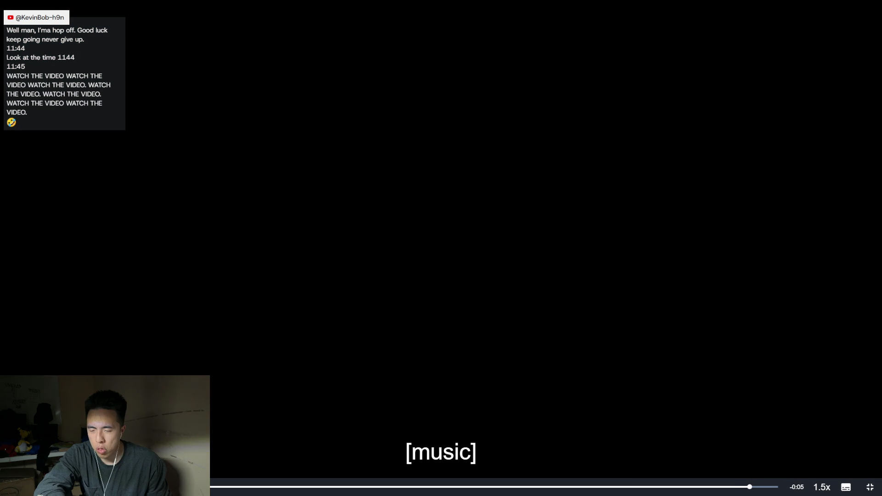
Watch the step 1 Input System configuration video full screen until nearly finished
click(870, 488)
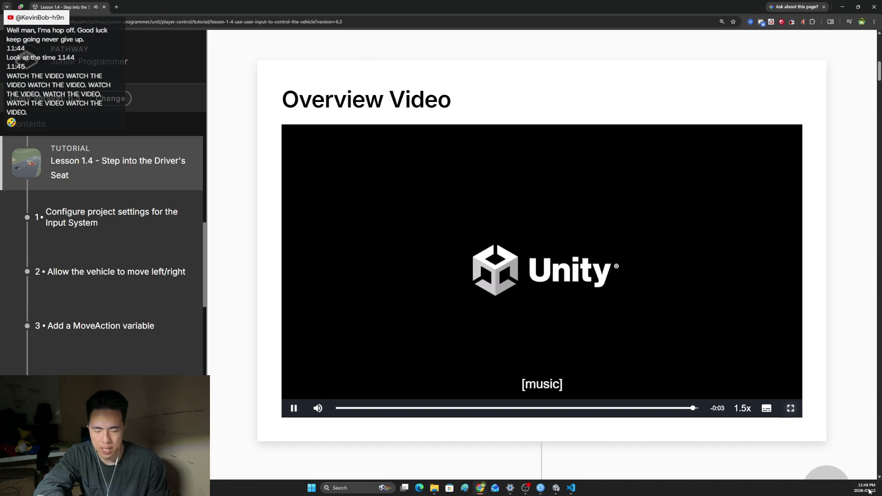
scroll(510, 310, down, 3)
scroll(506, 294, down, 2)
scroll(505, 294, down, 2)
scroll(506, 291, down, 1)
scroll(506, 292, up, 1)
scroll(571, 348, down, 1)
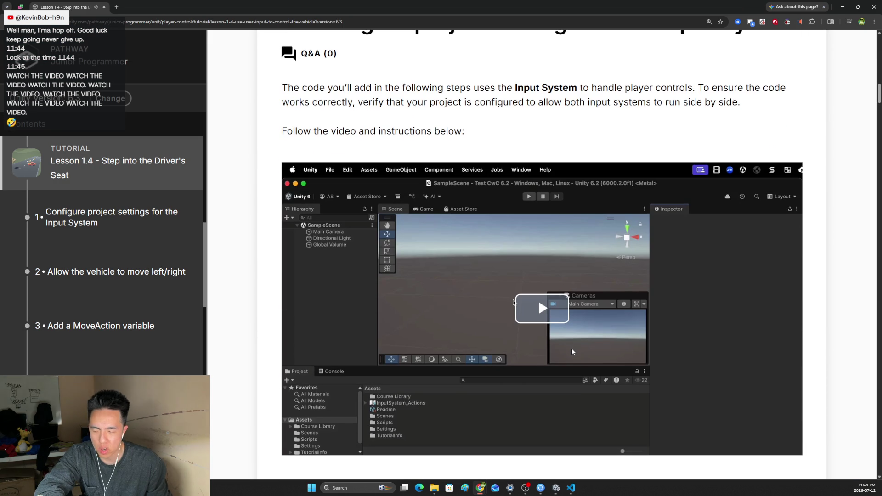
scroll(573, 351, up, 1)
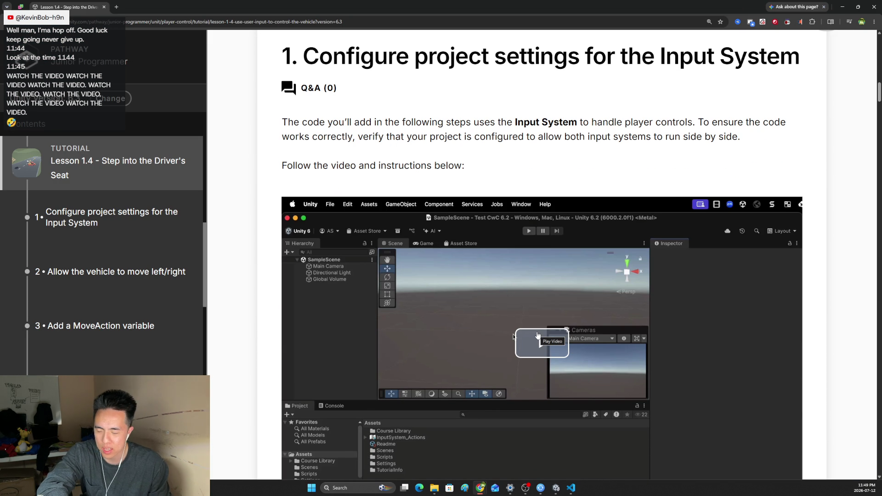
scroll(507, 351, down, 2)
scroll(547, 353, up, 2)
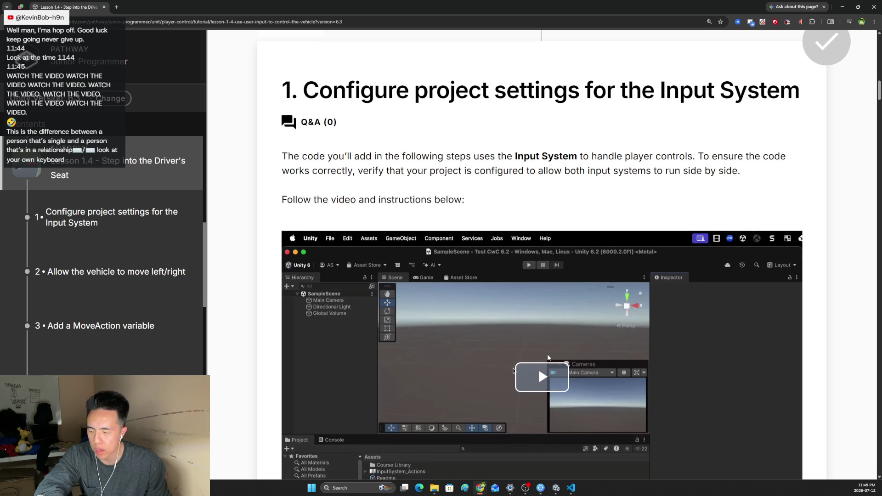
scroll(558, 357, down, 1)
click(579, 358)
double_click(577, 358)
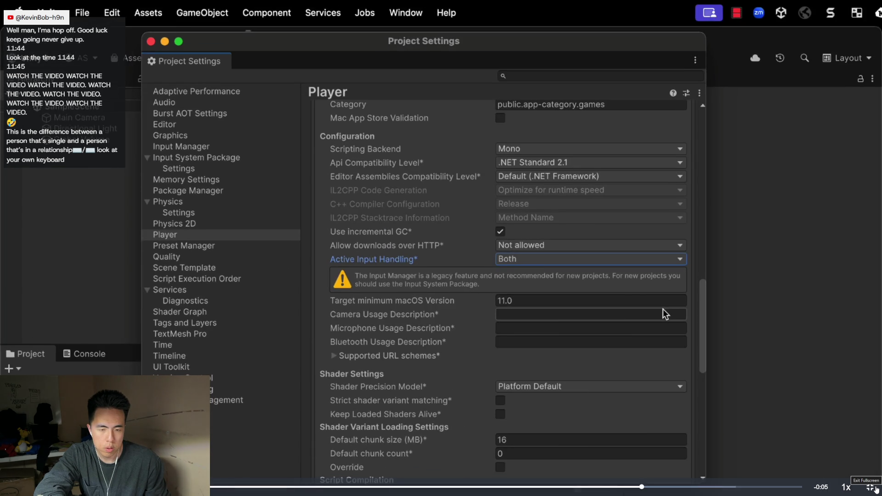
click(874, 487)
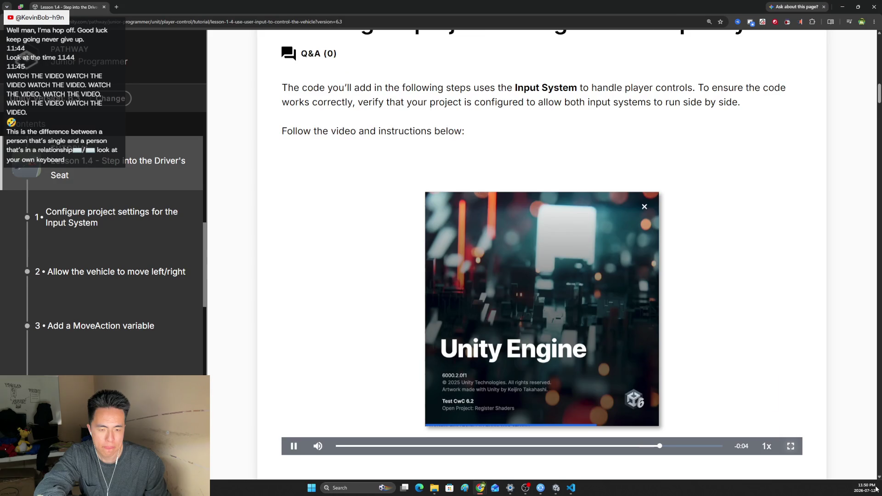
scroll(445, 330, up, 2)
Read step 1's instructions about enabling both input systems, highlighting the key sentences
key(alt+Tab)
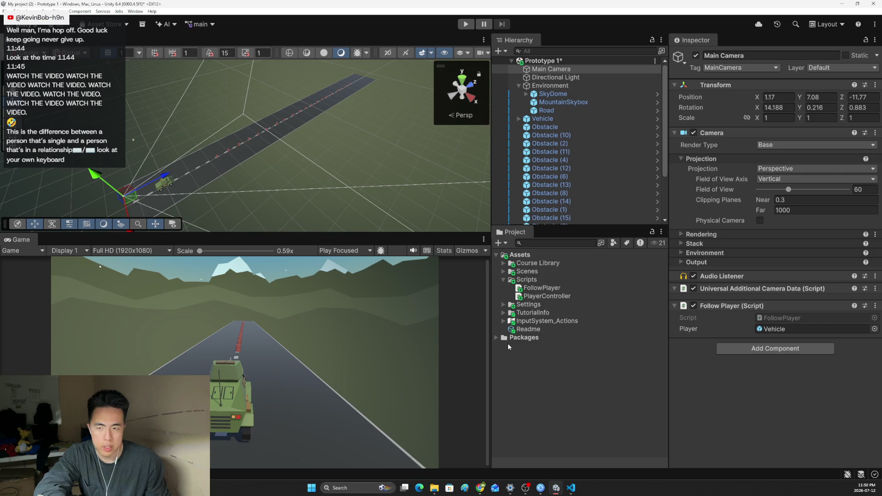
key(alt+Tab)
scroll(377, 267, down, 1)
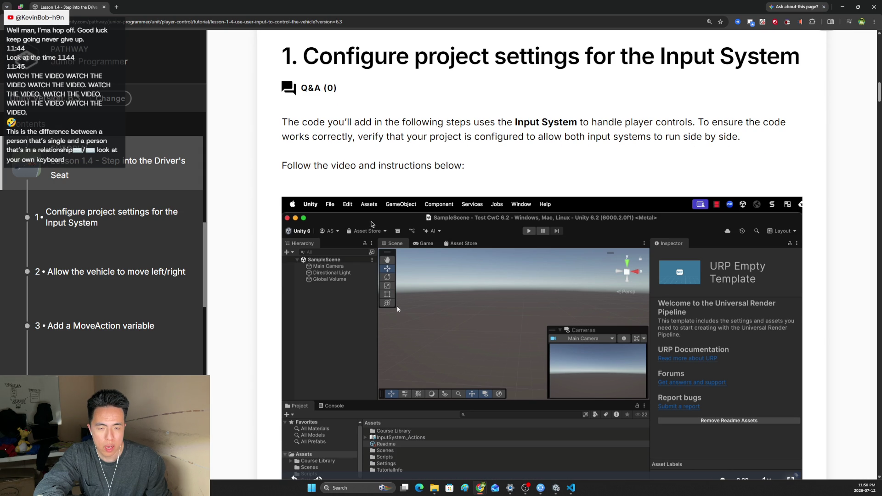
mouse_move(526, 124)
mouse_down()
mouse_move(324, 151)
mouse_move(465, 139)
mouse_up()
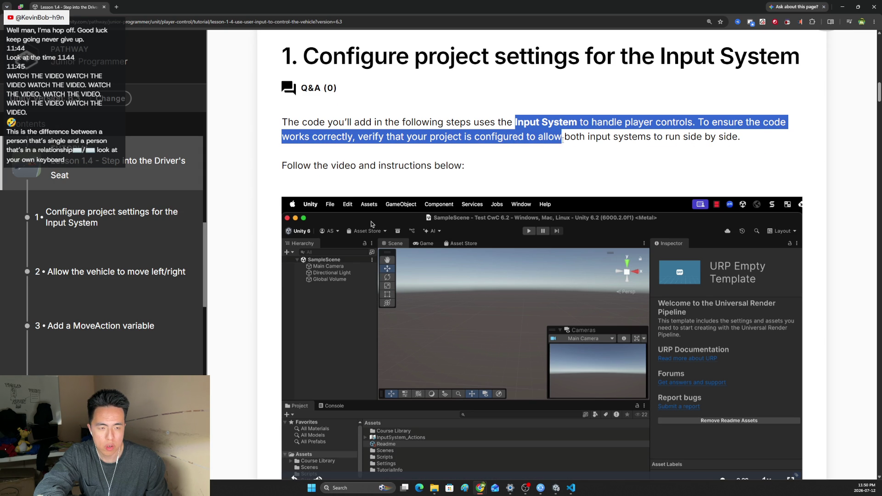
mouse_move(562, 136)
mouse_down()
mouse_move(676, 138)
mouse_move(477, 169)
mouse_move(529, 231)
mouse_up()
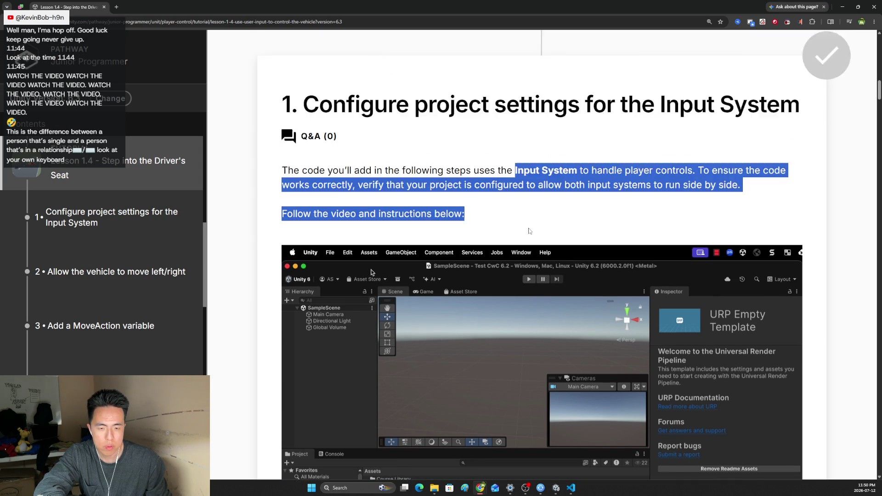
scroll(529, 231, down, 3)
scroll(529, 231, down, 3)
scroll(464, 329, up, 2)
scroll(463, 329, down, 3)
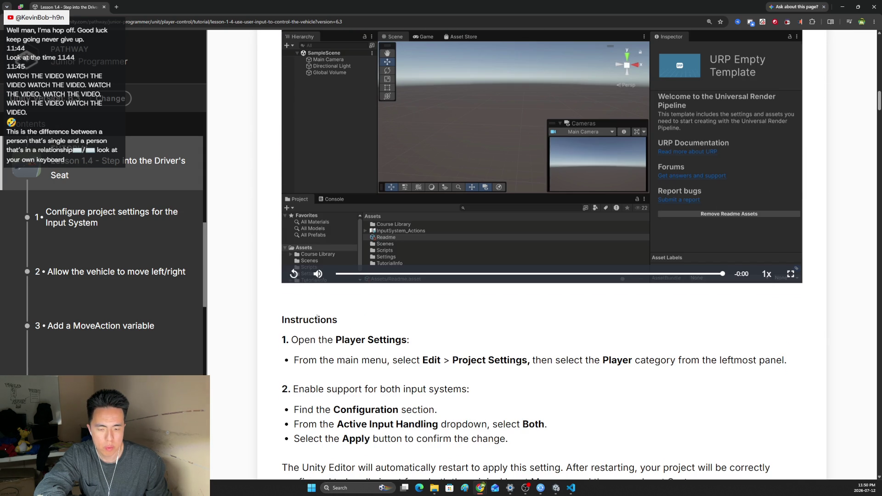
scroll(422, 257, down, 3)
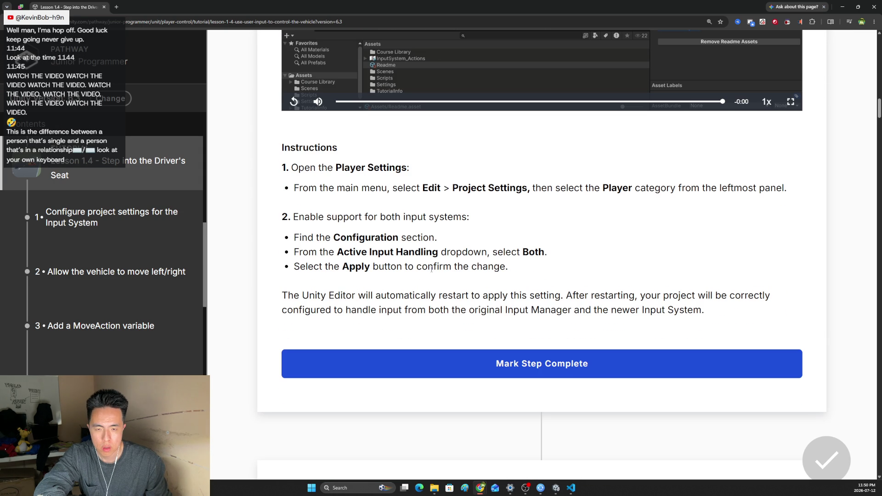
scroll(456, 289, down, 1)
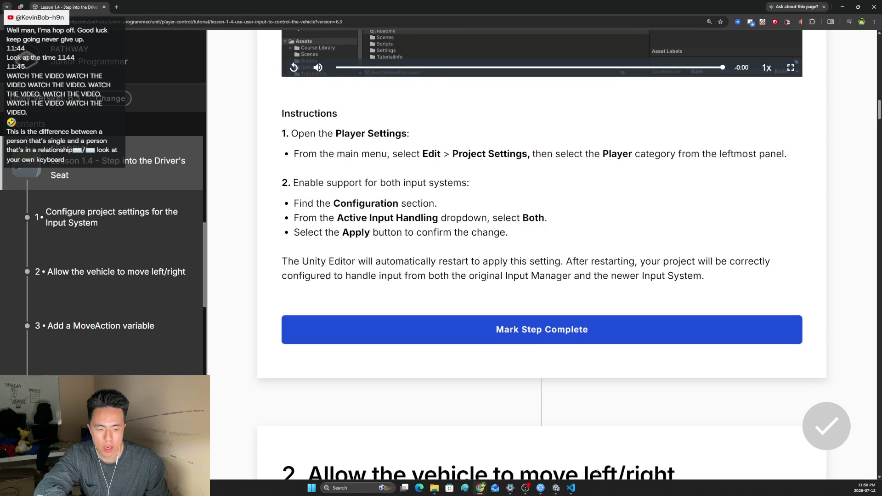
Bring the Unity Editor with the Prototype 1 scene to the front
click(571, 488)
click(556, 489)
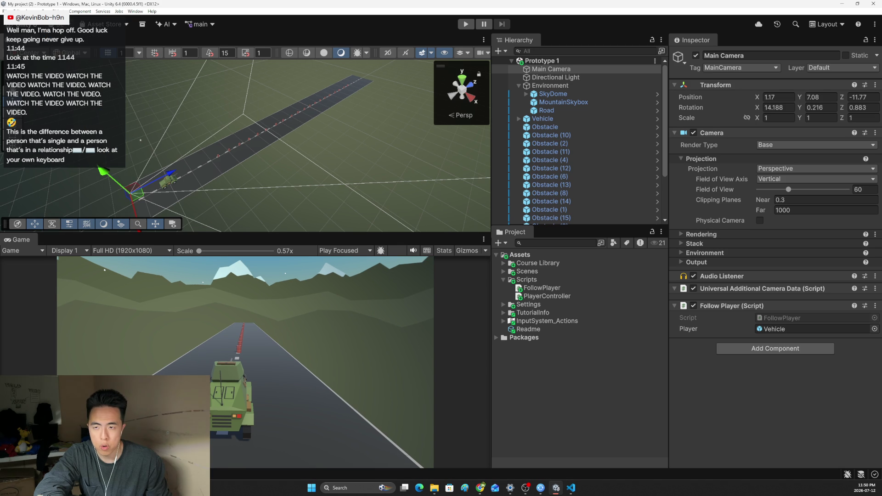
Open Project Settings on the Player page and check the Configuration instruction in the tutorial
click(17, 11)
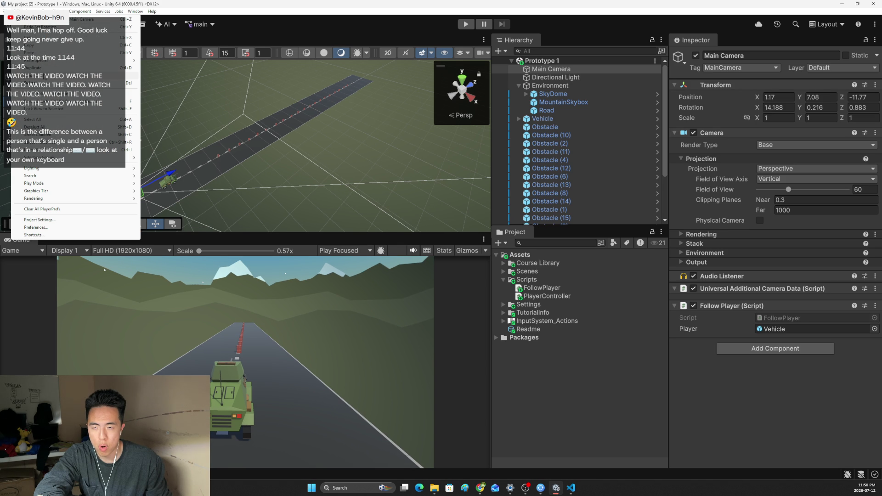
click(47, 219)
drag(430, 165, 477, 133)
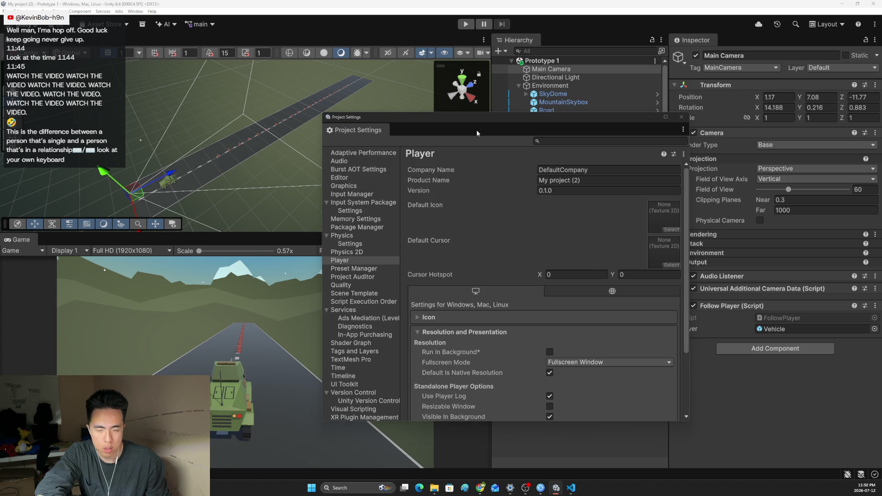
key(alt+Tab)
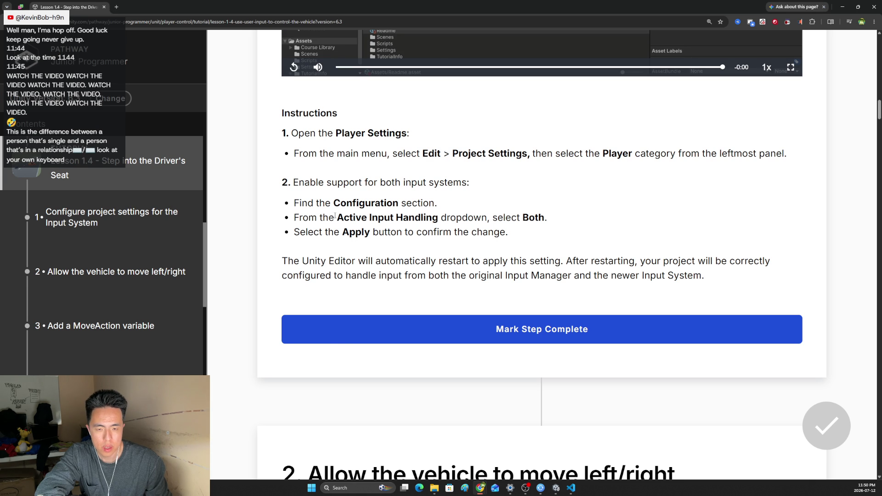
drag(335, 203, 401, 204)
key(alt+Tab)
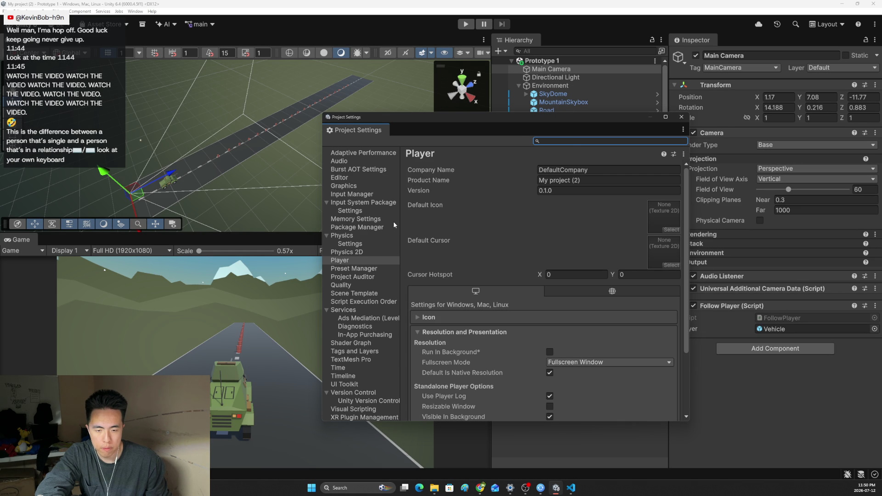
text(confi)
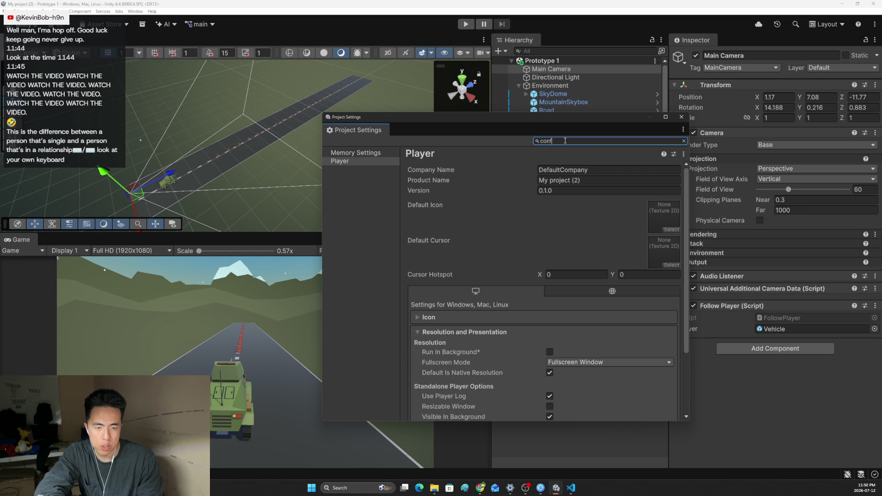
Filter Project Settings with an 'active inpu' search so only the Player category remains
key(BackSpace)
key(BackSpace)
key(BackSpace)
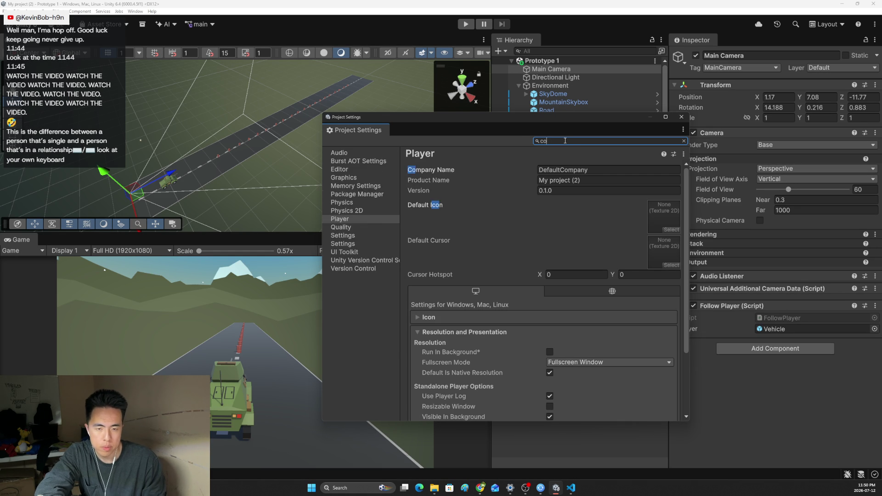
key(alt+Tab)
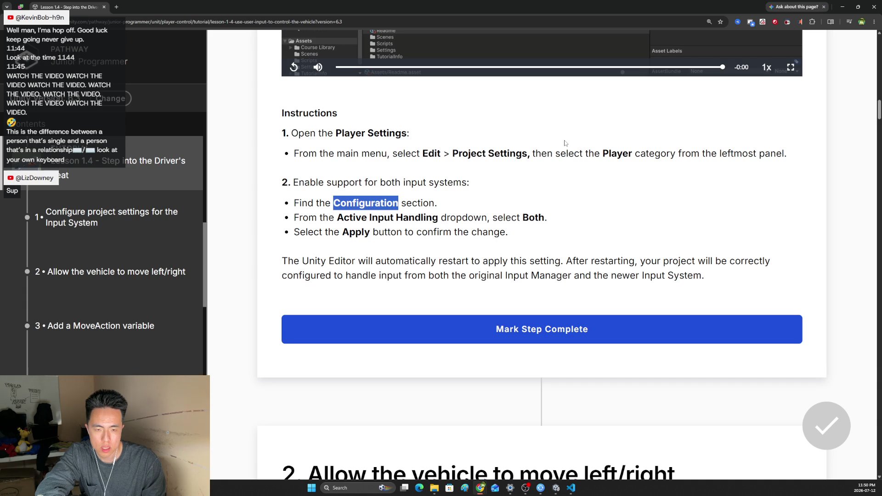
key(alt+Tab)
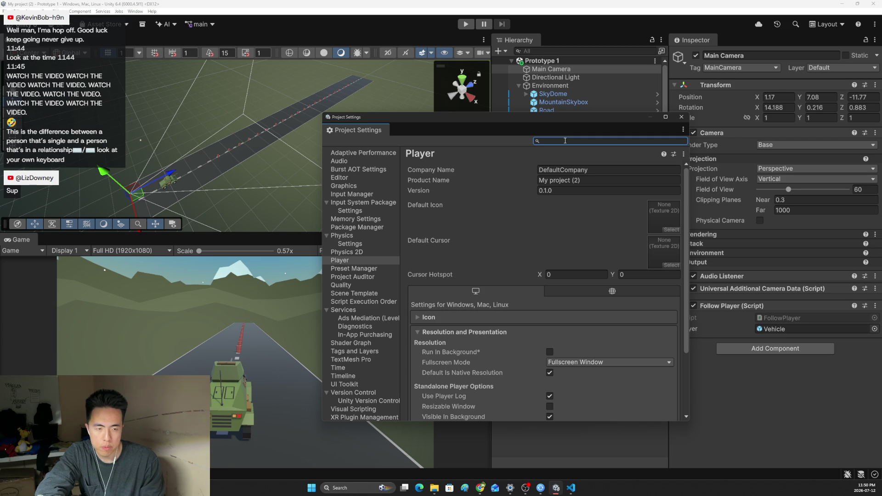
text(ac)
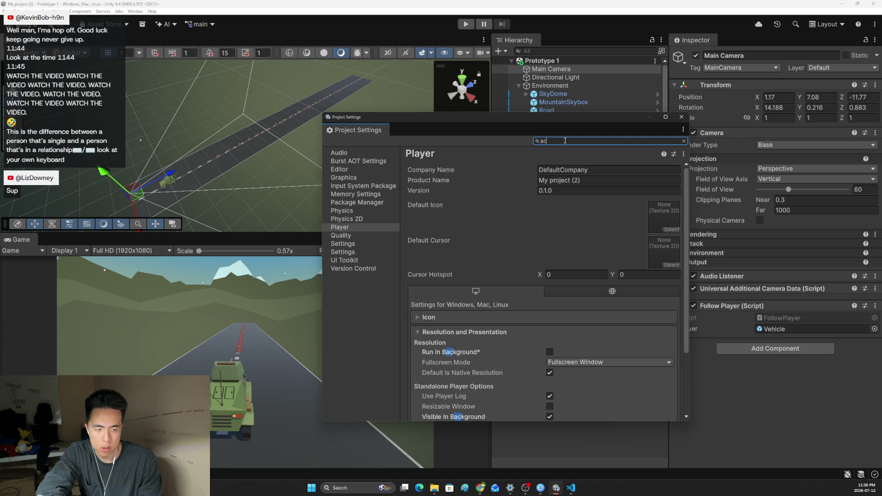
text(tive inpu)
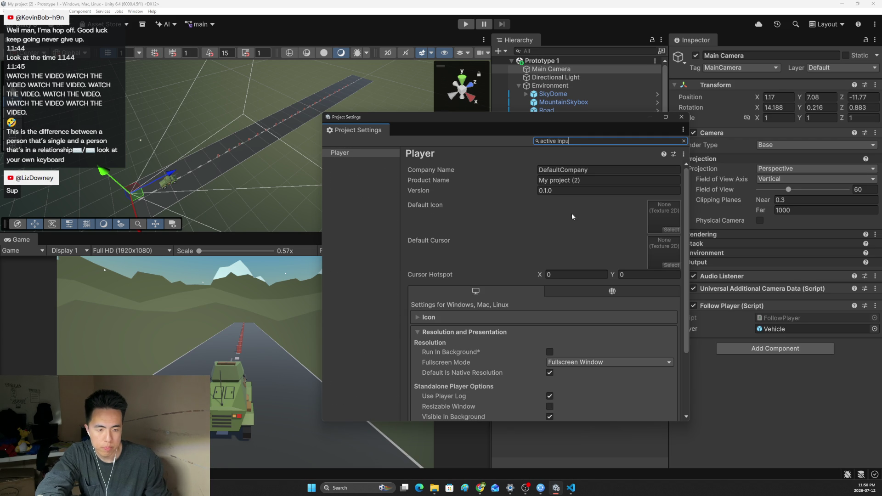
scroll(571, 212, down, 3)
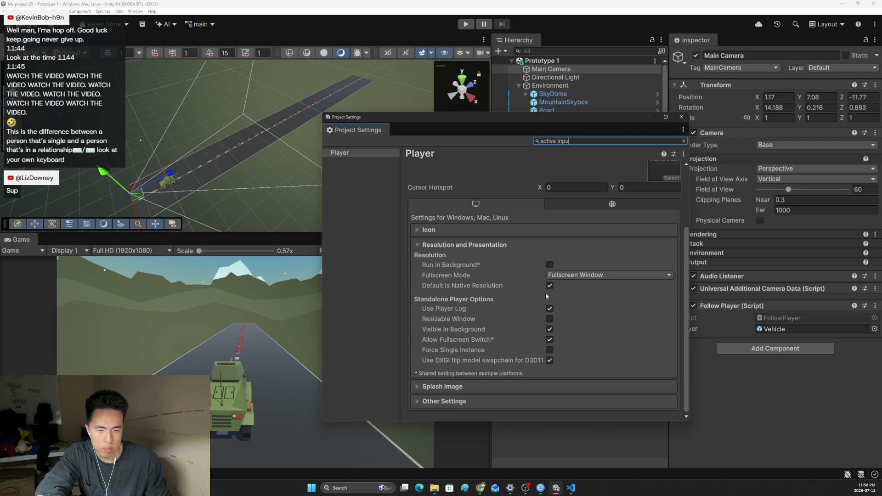
Under Other Settings set Active Input Handling to Both and apply the editor restart
click(460, 402)
scroll(505, 357, down, 4)
scroll(505, 357, down, 4)
scroll(505, 357, up, 4)
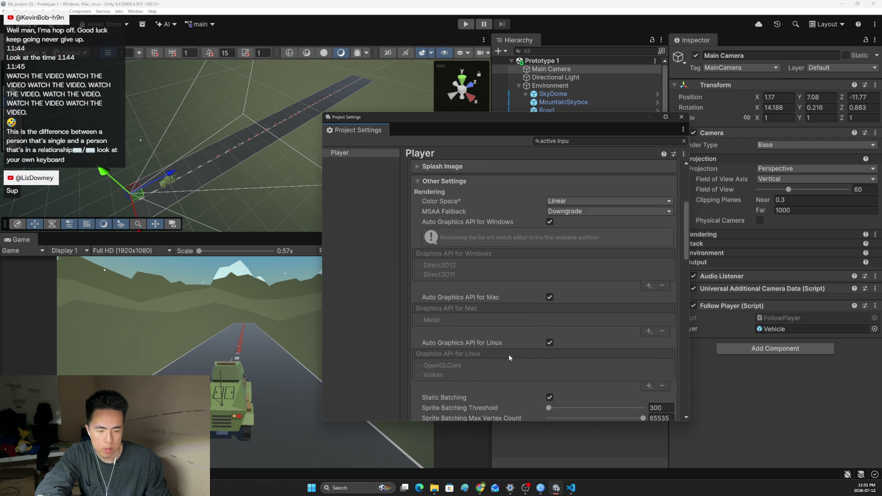
scroll(509, 354, down, 4)
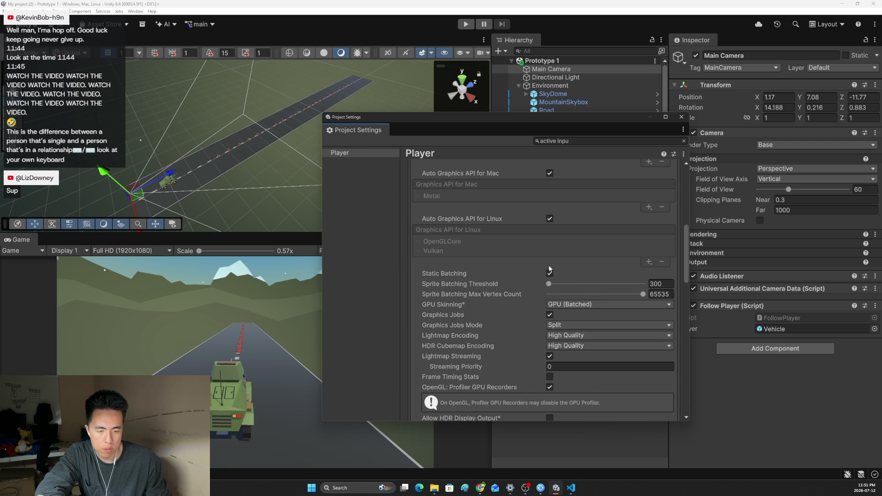
scroll(549, 265, down, 3)
scroll(550, 259, down, 3)
scroll(551, 252, down, 3)
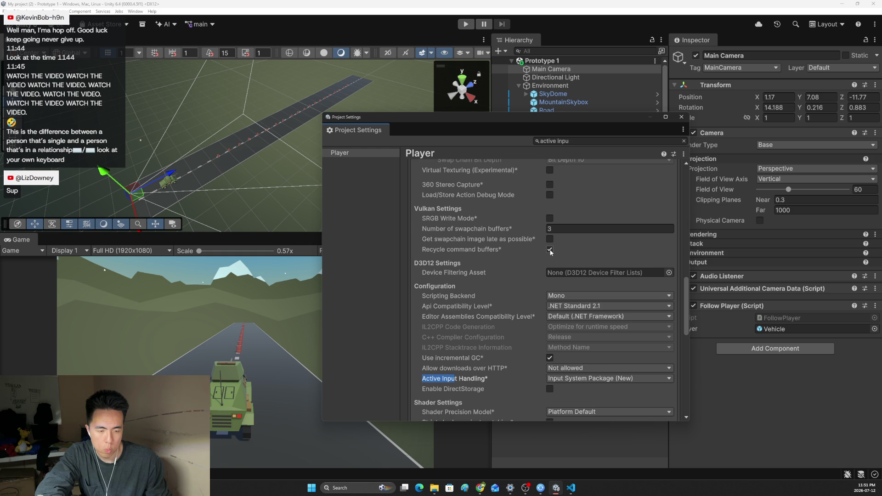
scroll(551, 251, down, 1)
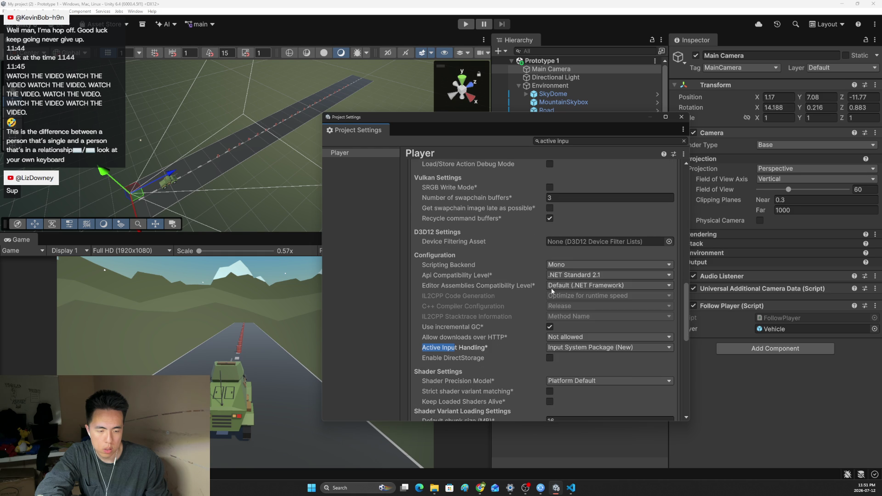
click(574, 349)
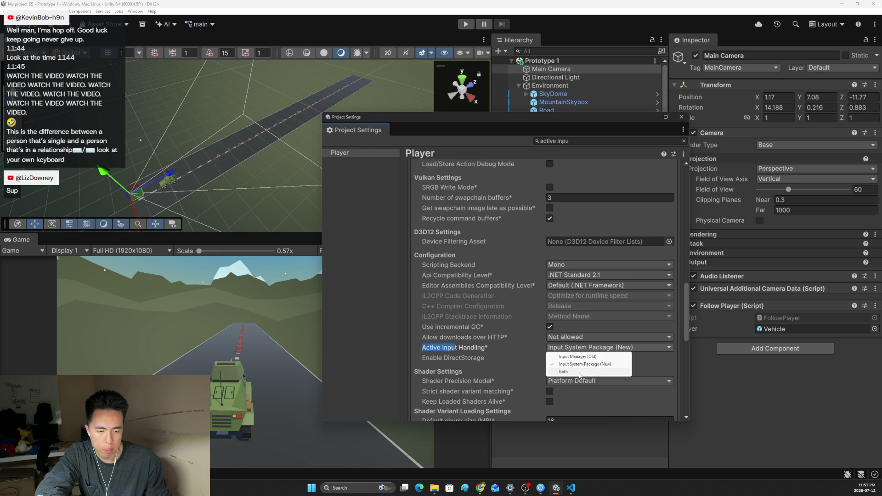
click(573, 373)
click(465, 255)
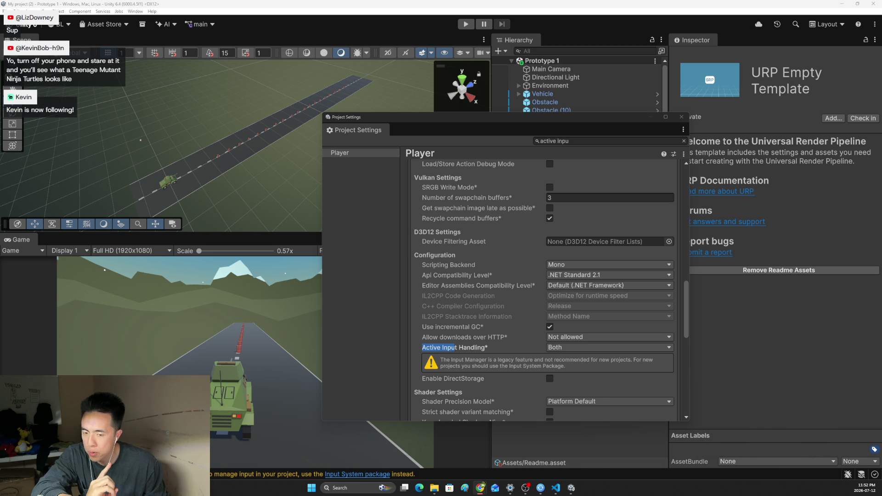
Refocus the restarted editor and close the Project Settings window
click(683, 119)
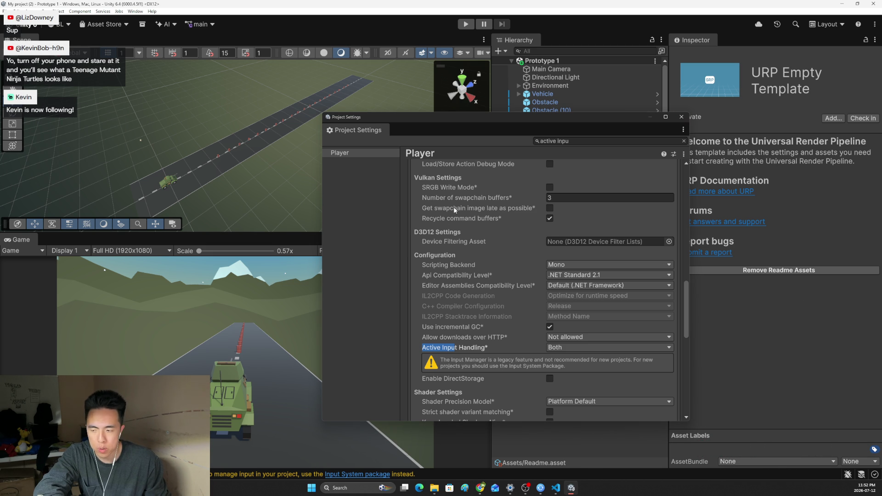
click(676, 117)
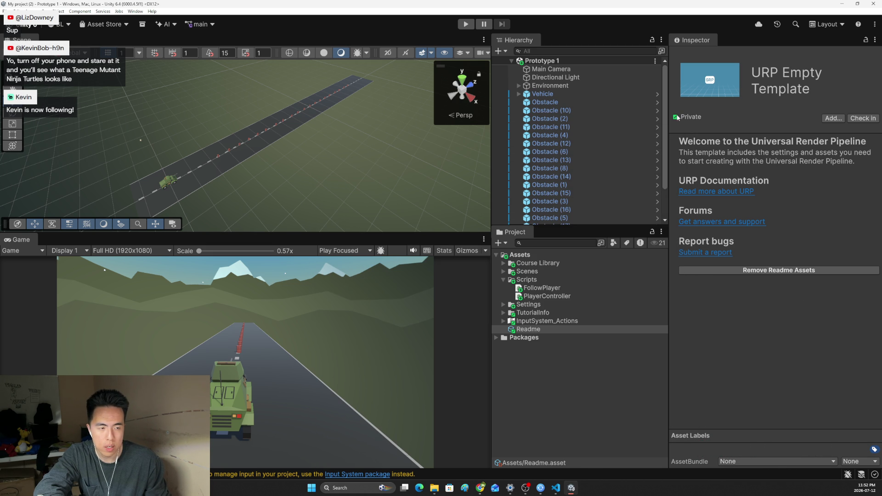
mouse_move(481, 488)
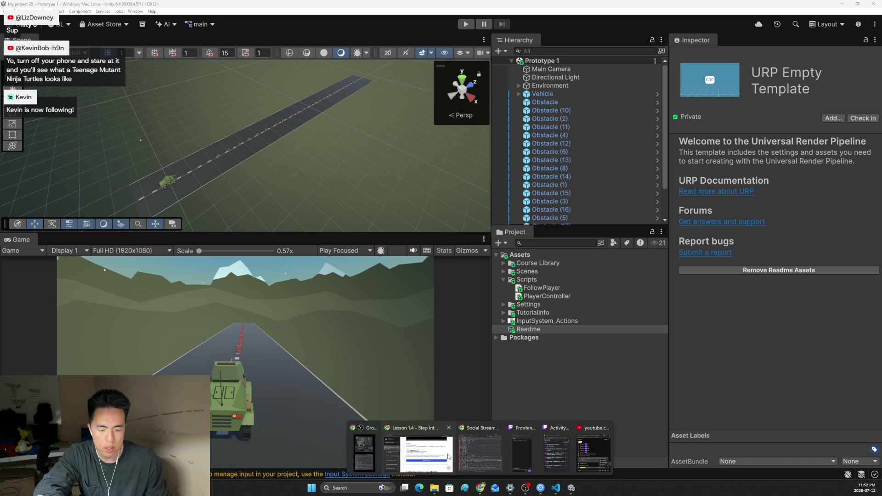
Return to the Lesson 1.4 page and read step 2's intro paragraph on left/right movement
click(420, 448)
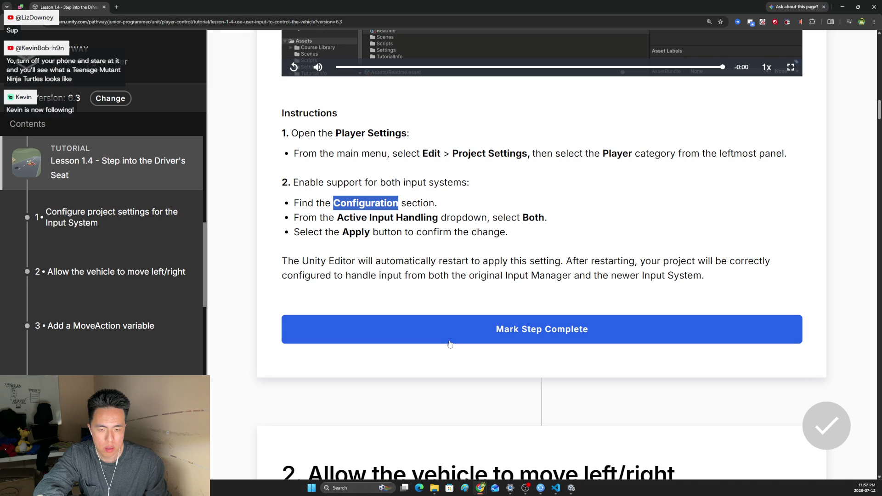
scroll(397, 273, down, 1)
scroll(478, 320, down, 4)
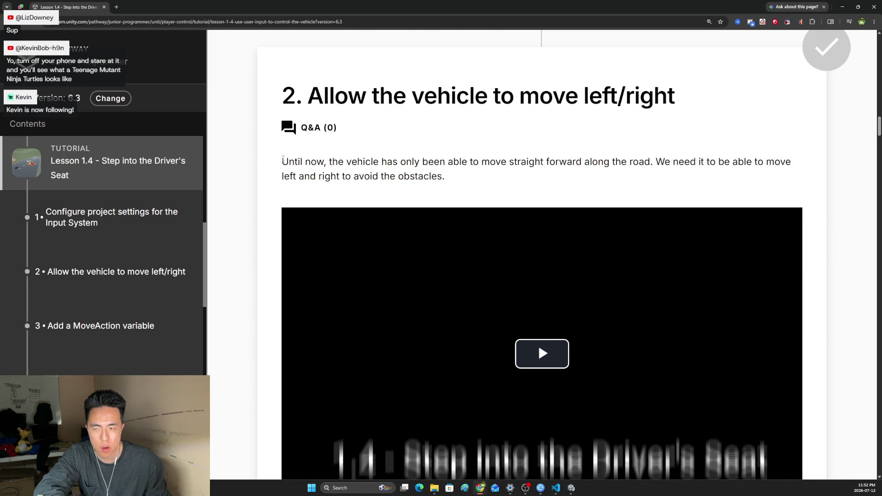
drag(283, 162, 362, 164)
drag(404, 173, 578, 162)
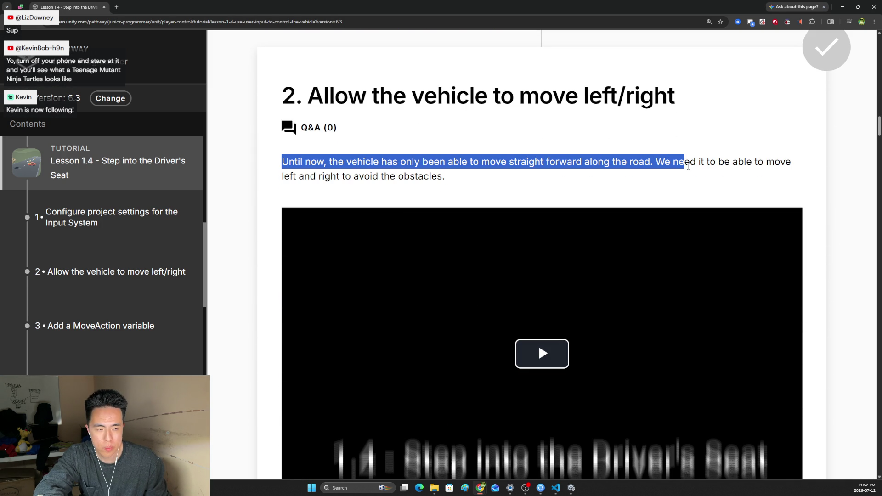
drag(688, 166, 784, 173)
click(484, 177)
scroll(538, 277, down, 3)
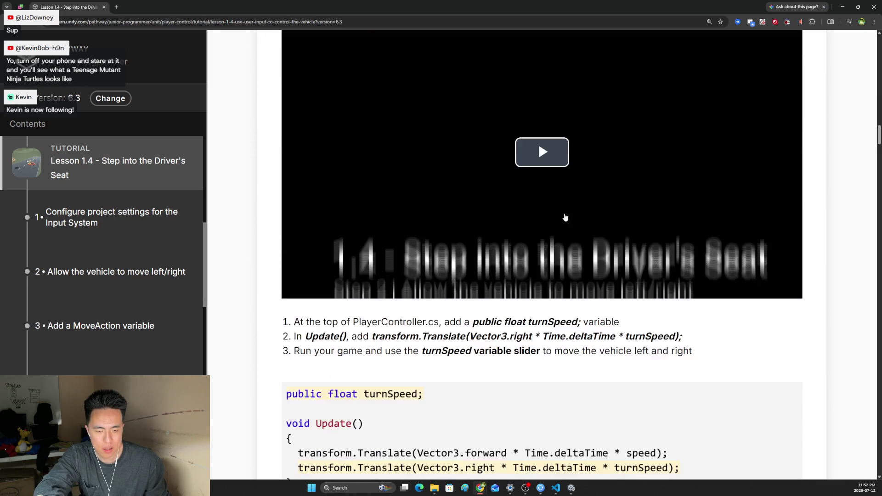
Start the step 2 video and expand it to full screen
click(564, 217)
scroll(733, 260, up, 2)
click(790, 419)
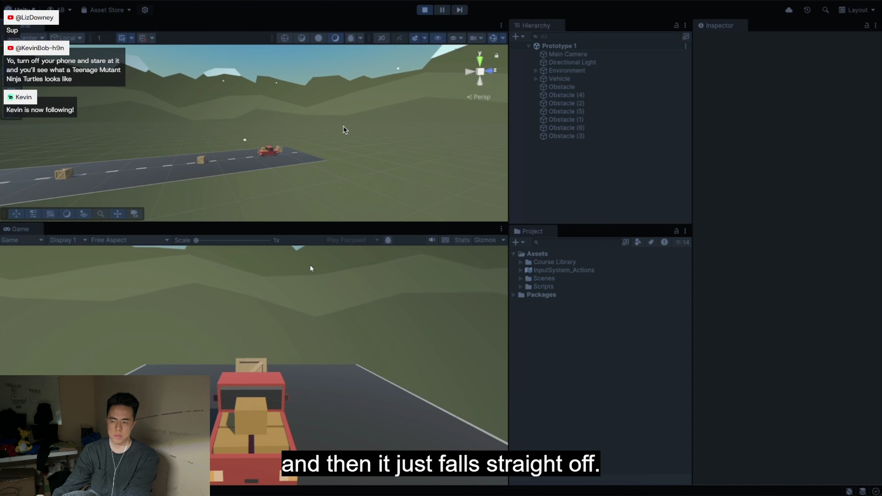
Set the video's playback speed to 1.5x
mouse_move(345, 132)
mouse_down()
mouse_move(410, 141)
mouse_move(432, 203)
mouse_up()
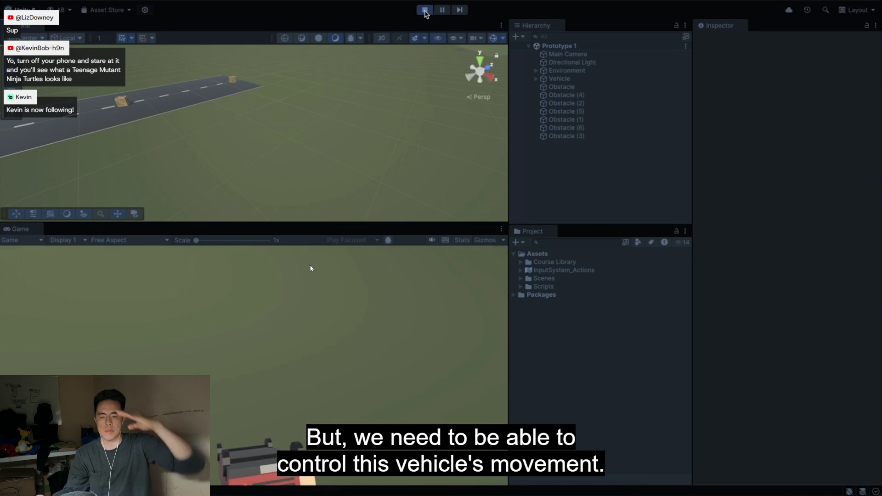
click(821, 488)
click(821, 433)
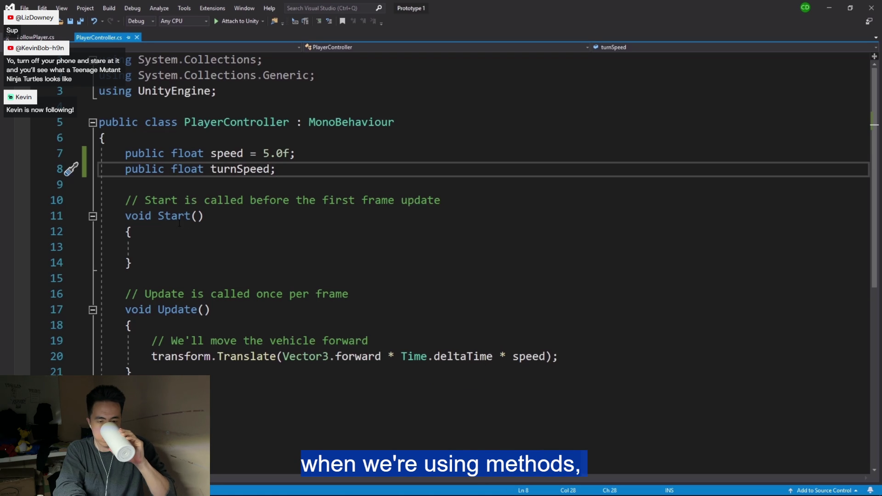
Let the video finish the Vector3.right turnSpeed Translate line and switch to the Unity scene
click(158, 216)
key(shift+End)
click(573, 356)
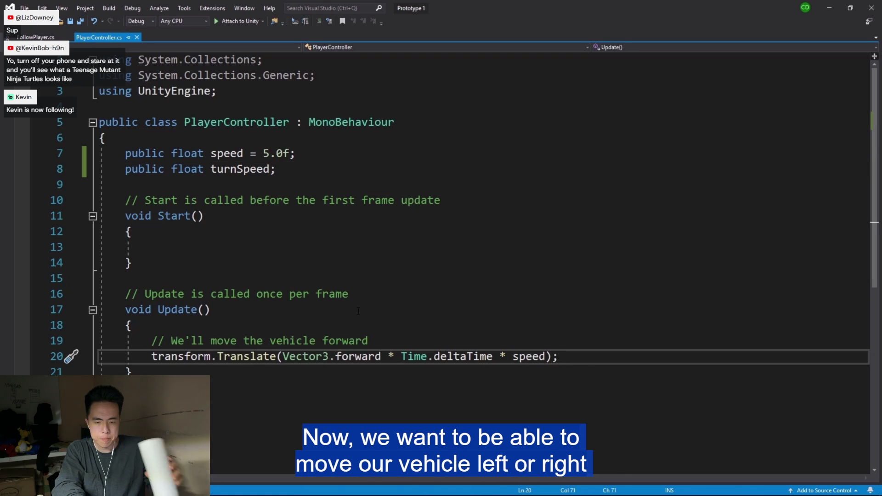
key(Return)
text(trans)
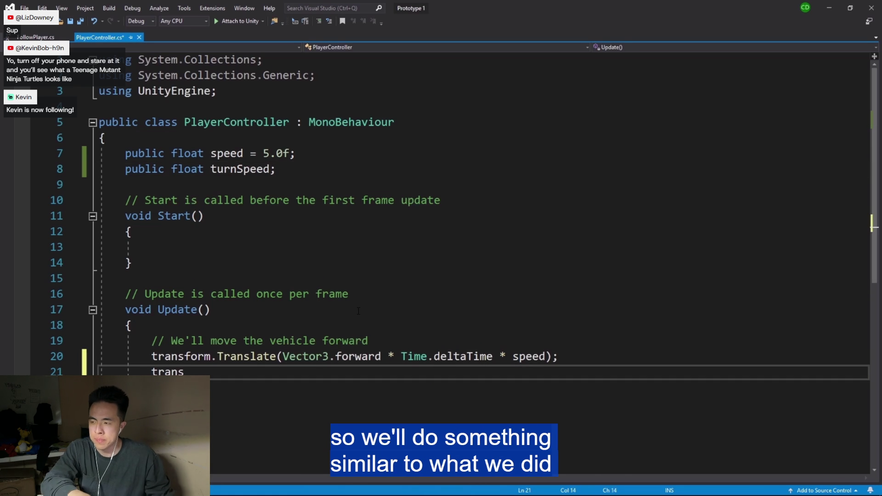
text(form.Translate()
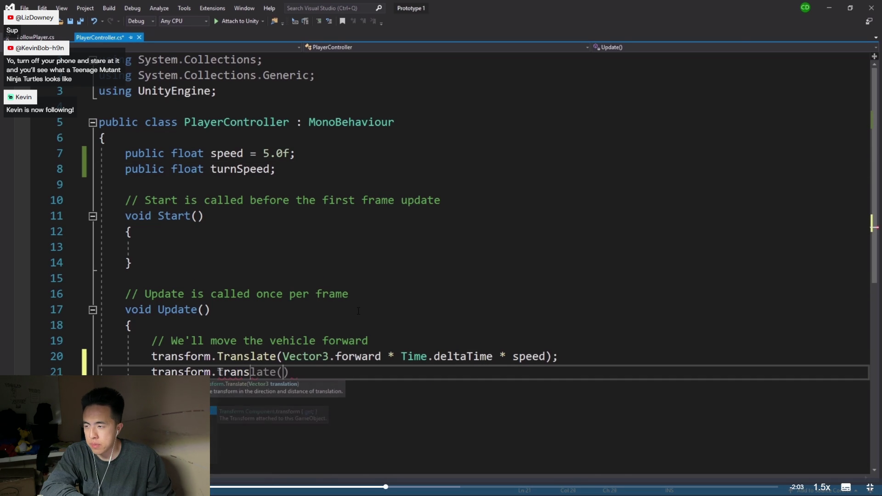
text(Vector3)
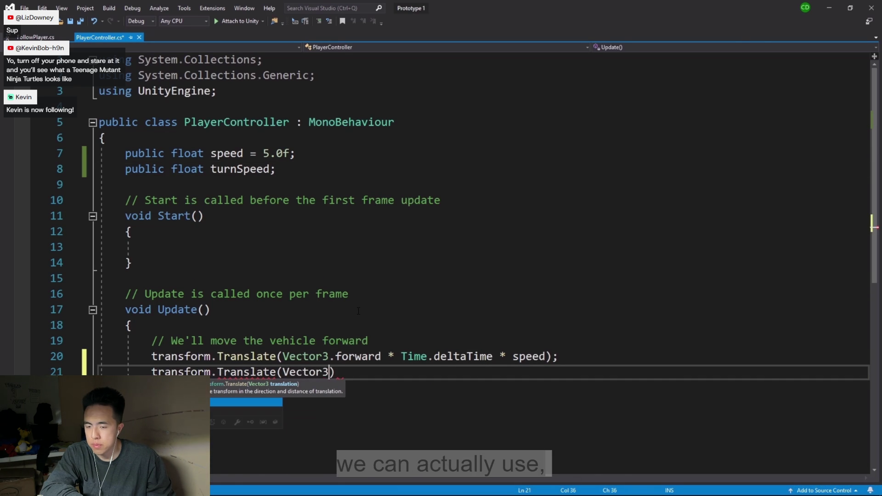
text(.ri)
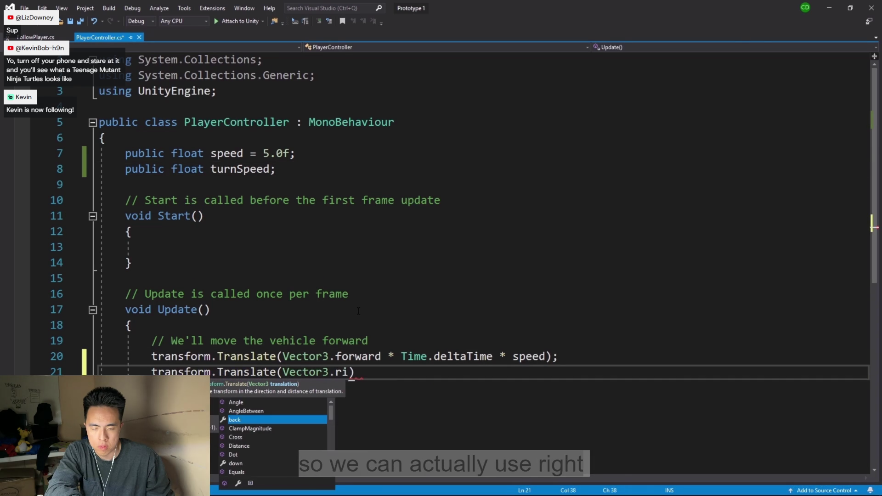
text(ght)
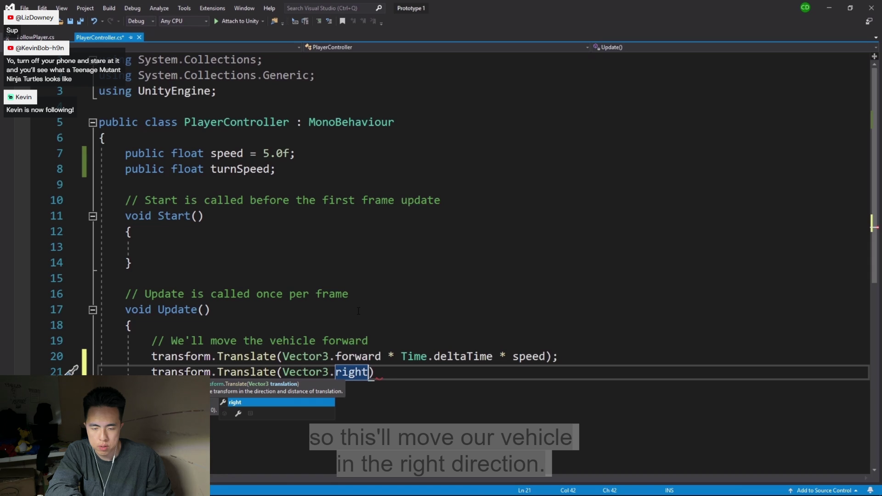
text( * )
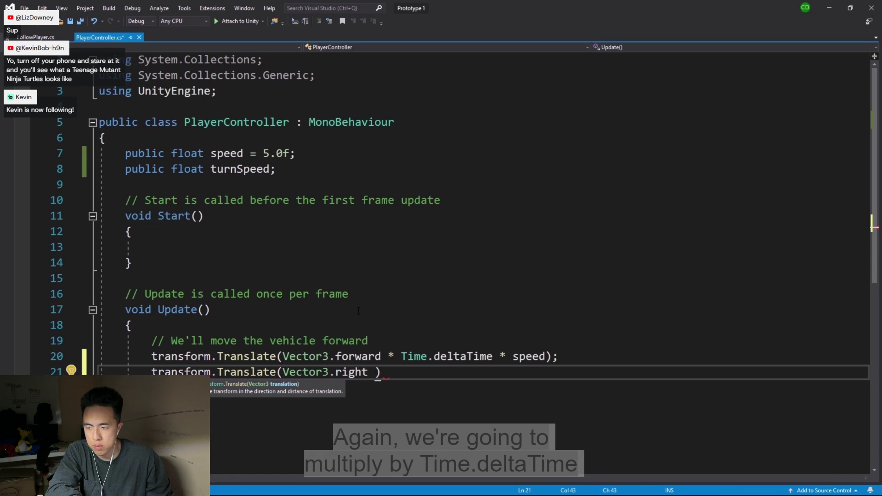
text(Time.deltaTime)
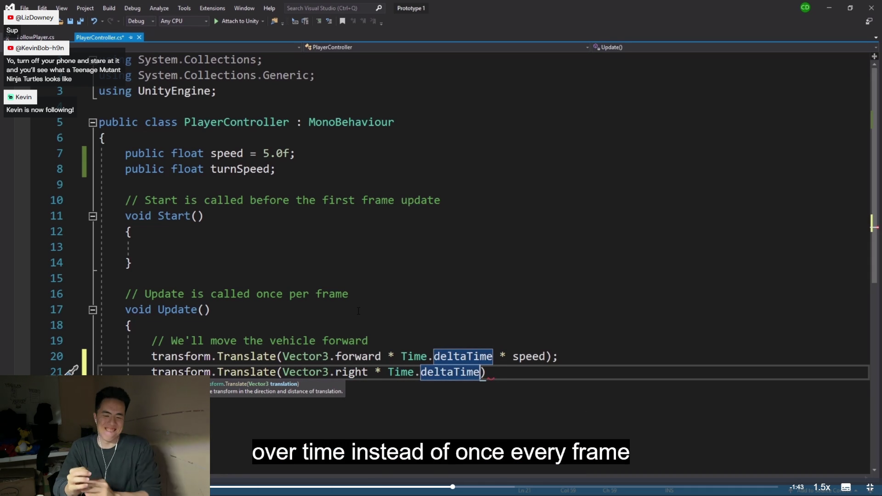
text( * turnspee)
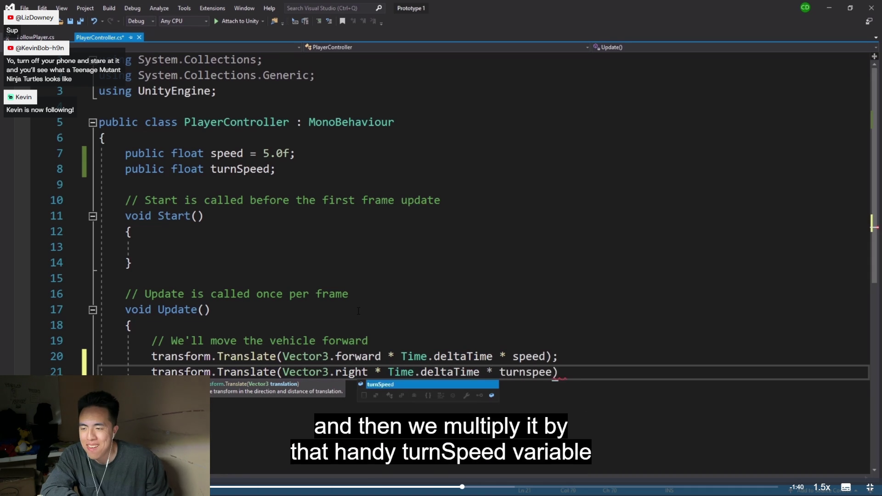
key(Tab)
text();)
key(alt+Tab)
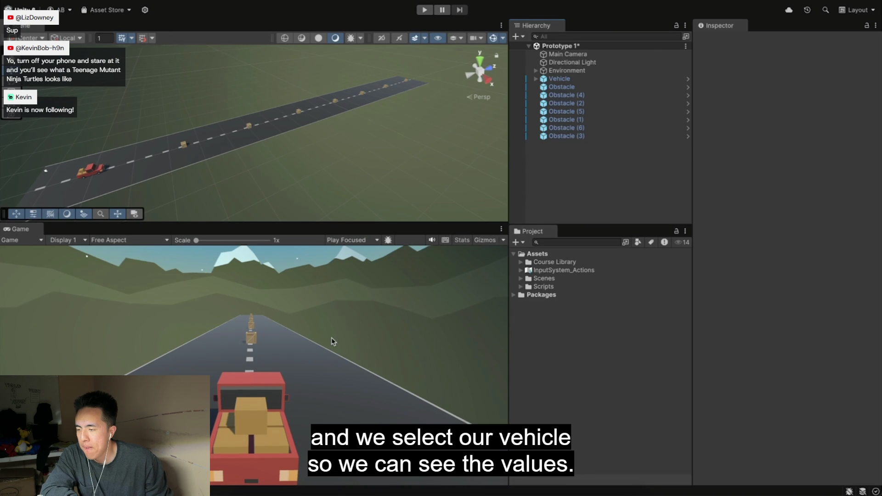
Watch the video select Vehicle, play, scrub Turn Speed to about 5.92, then stop Play
click(560, 78)
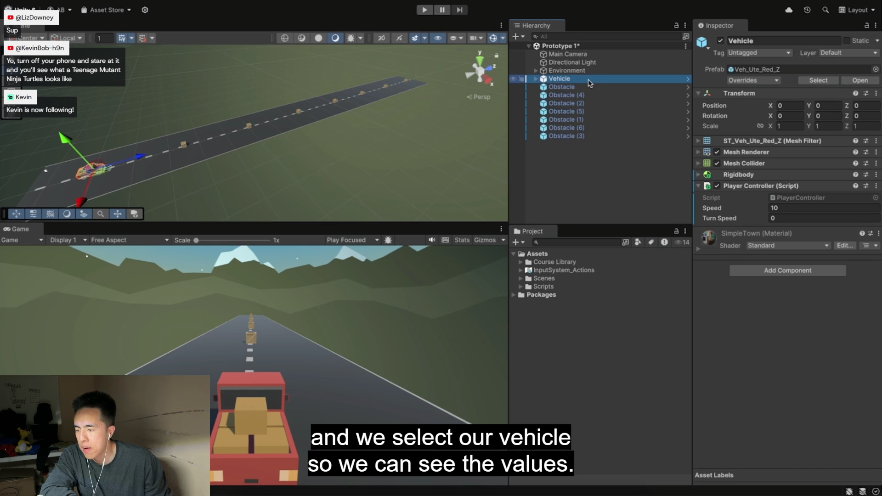
click(425, 12)
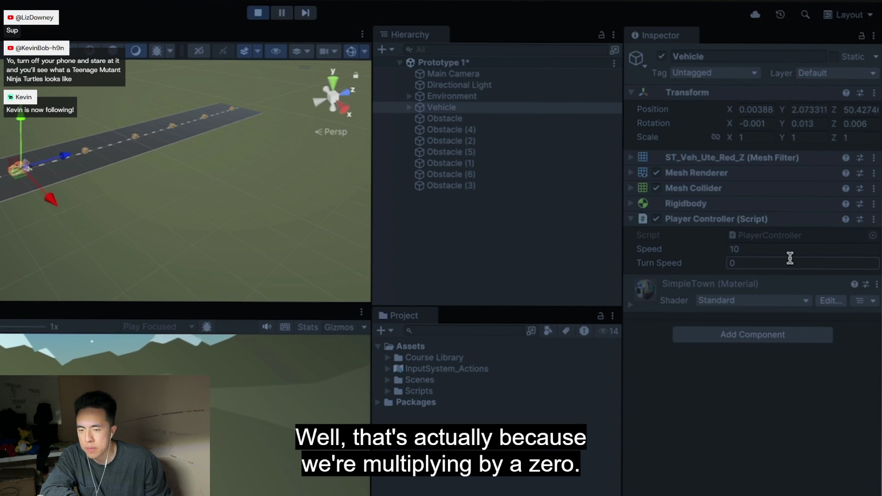
click(697, 268)
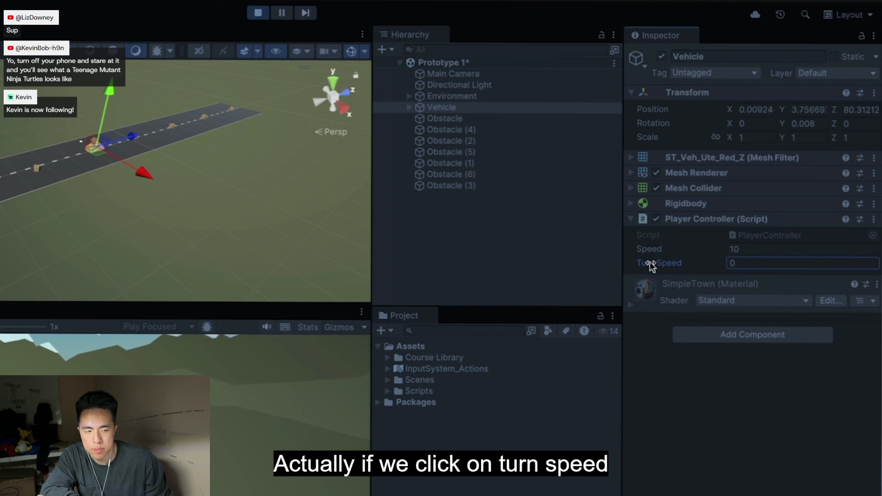
mouse_move(650, 264)
mouse_down()
mouse_move(570, 192)
mouse_move(855, 196)
mouse_up()
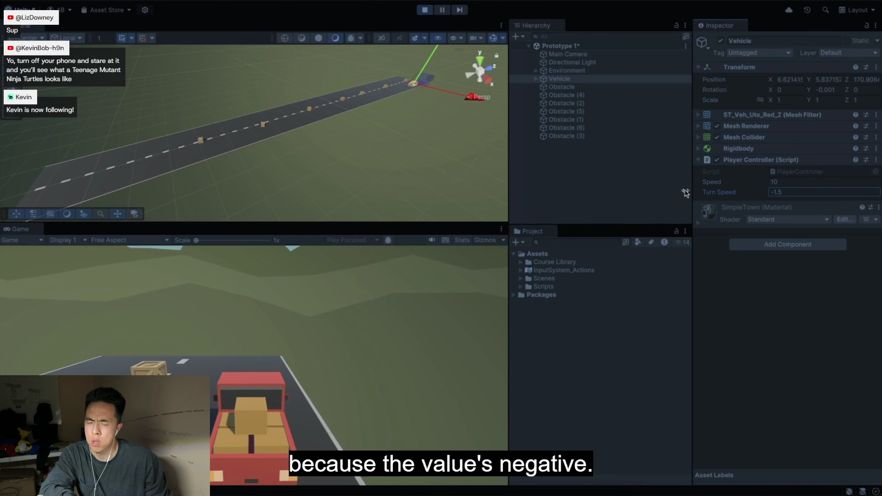
drag(856, 197, 820, 176)
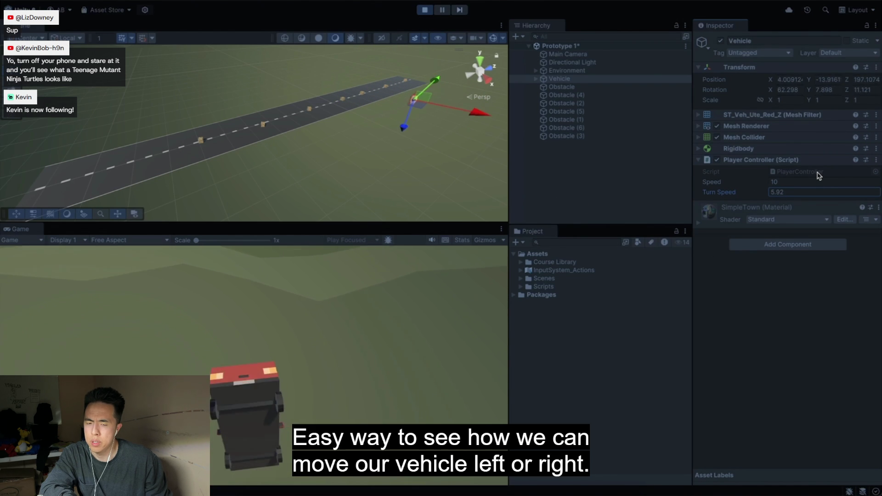
click(425, 11)
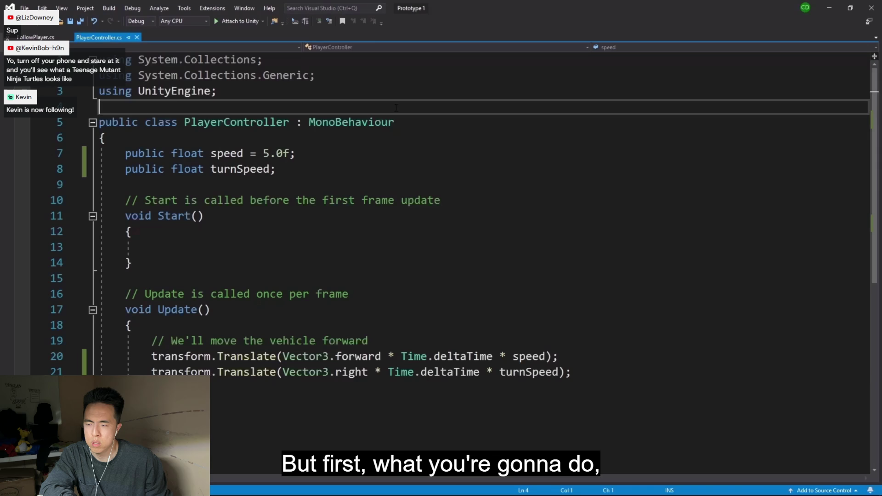
Follow the video highlighting the turnSpeed declaration and the transform.Translate line in Update
drag(121, 169, 201, 168)
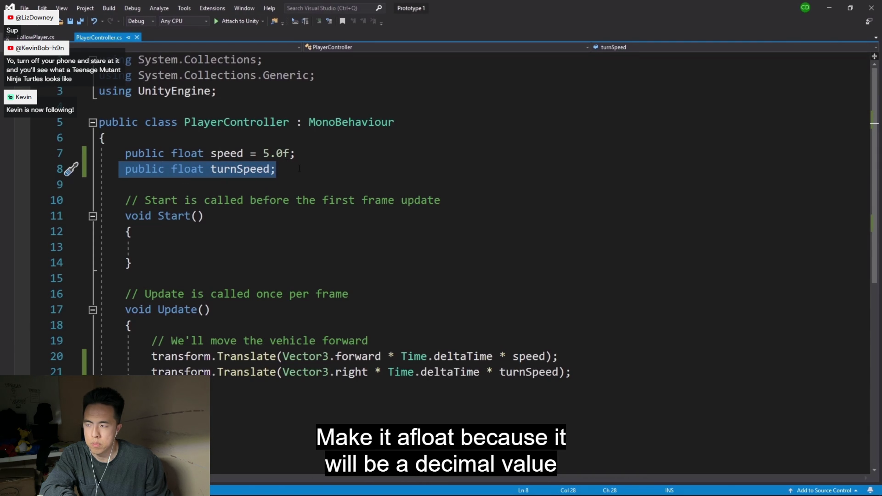
click(39, 309)
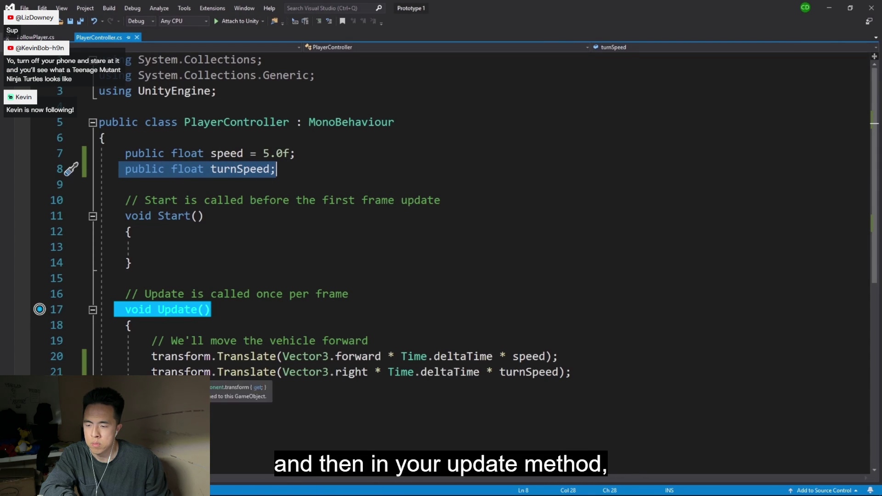
drag(152, 372, 277, 373)
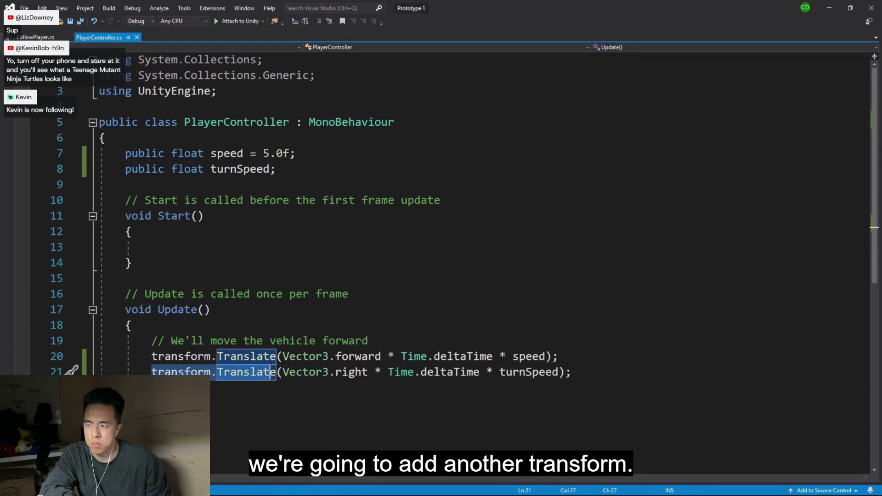
key(shift+Right)
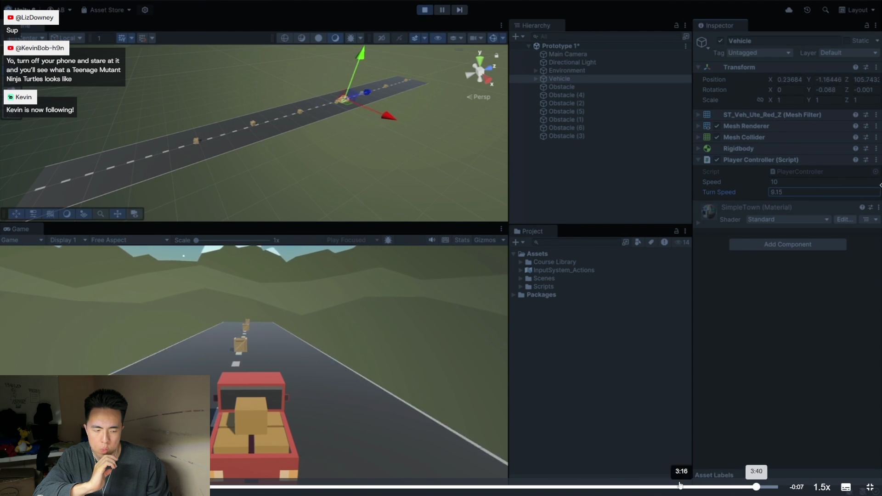
Seek through the video, leave fullscreen and pause it at the written code block
click(680, 487)
click(611, 487)
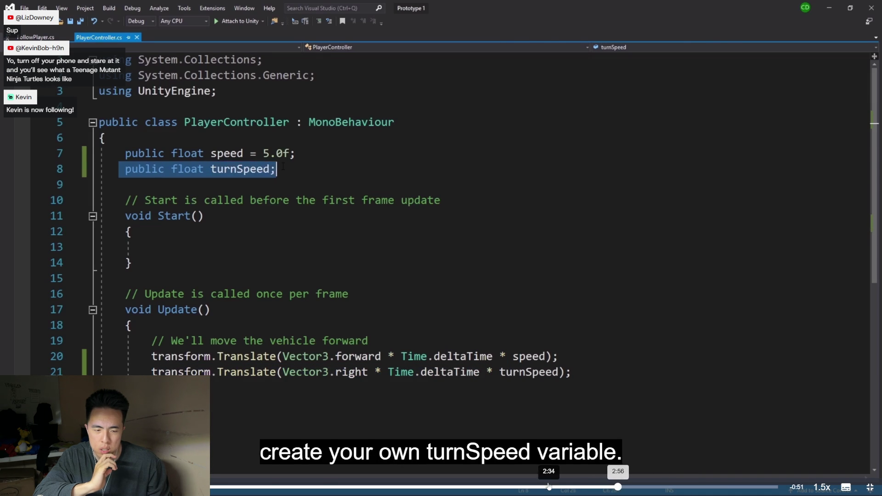
click(499, 487)
click(549, 487)
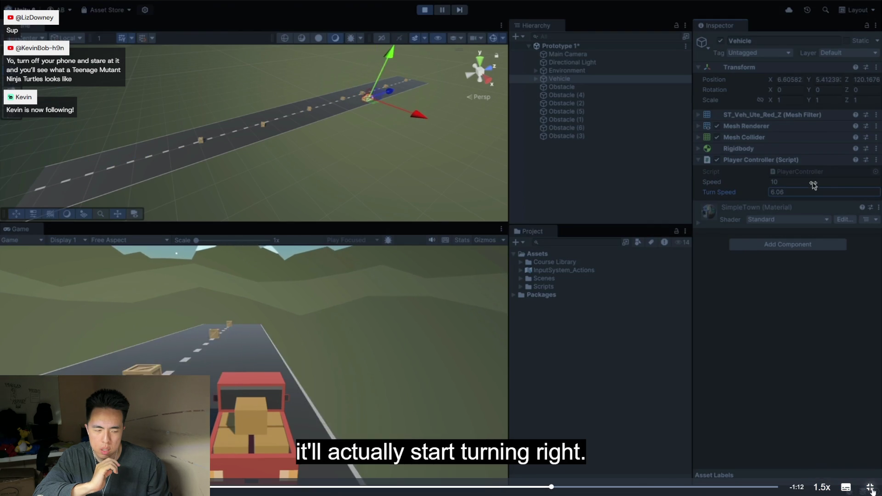
key(Escape)
click(295, 418)
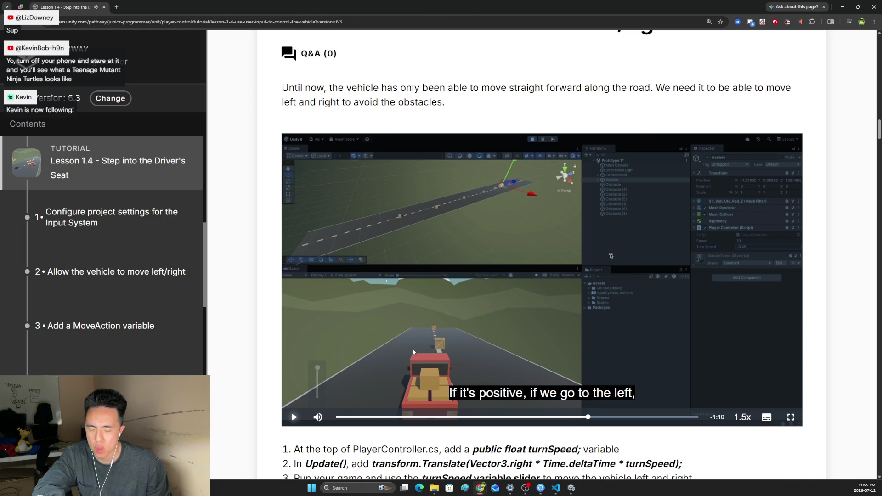
scroll(442, 275, down, 2)
scroll(442, 275, down, 1)
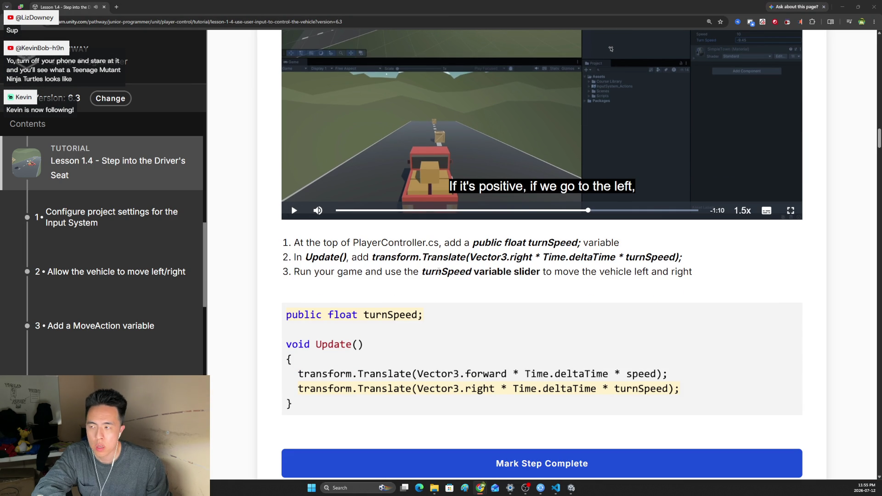
Switch to Unity and bring up Visual Studio Code with the project scripts
key(alt+Tab)
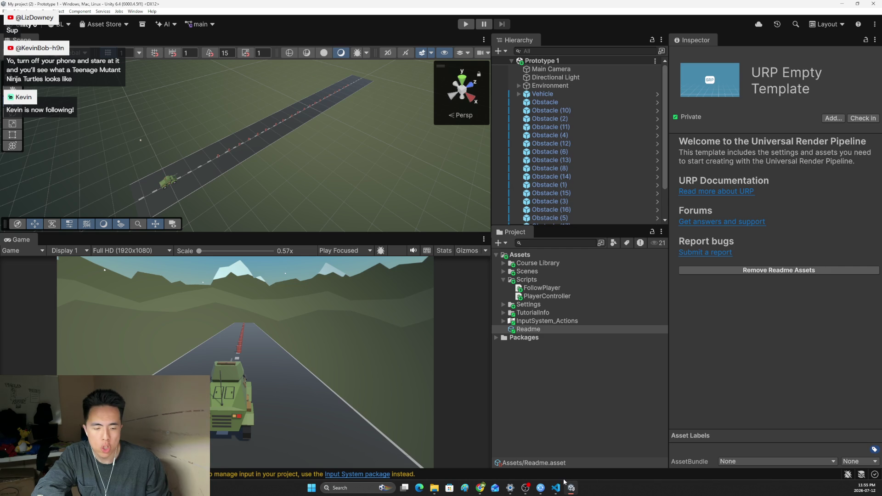
click(555, 489)
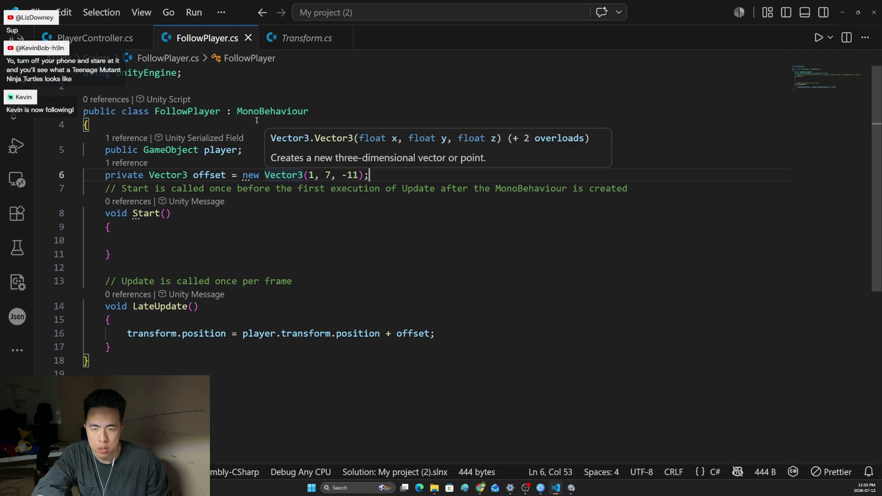
Open PlayerController.cs, checking the lesson page and Unity before editing
click(97, 39)
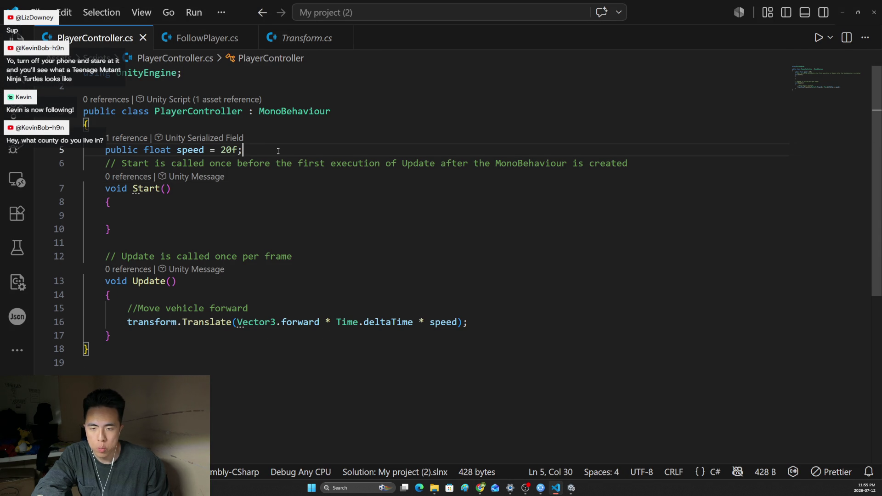
key(Return)
text(public fl)
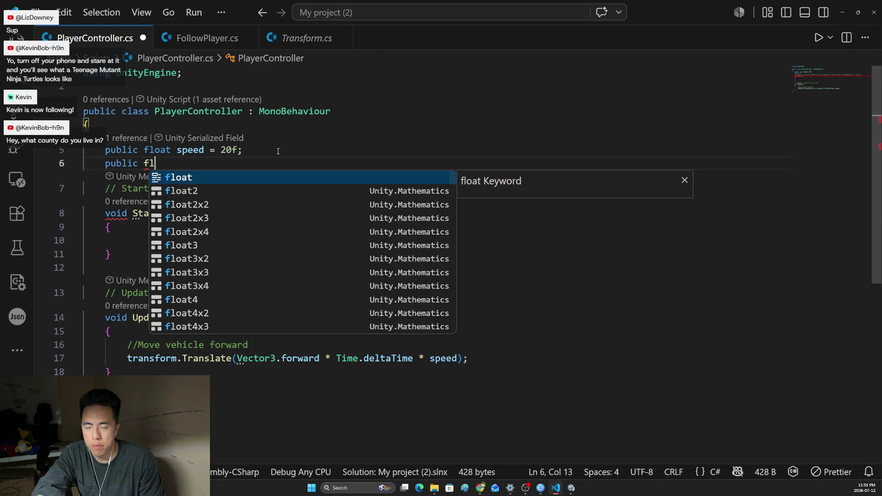
text(oat turnSpeed)
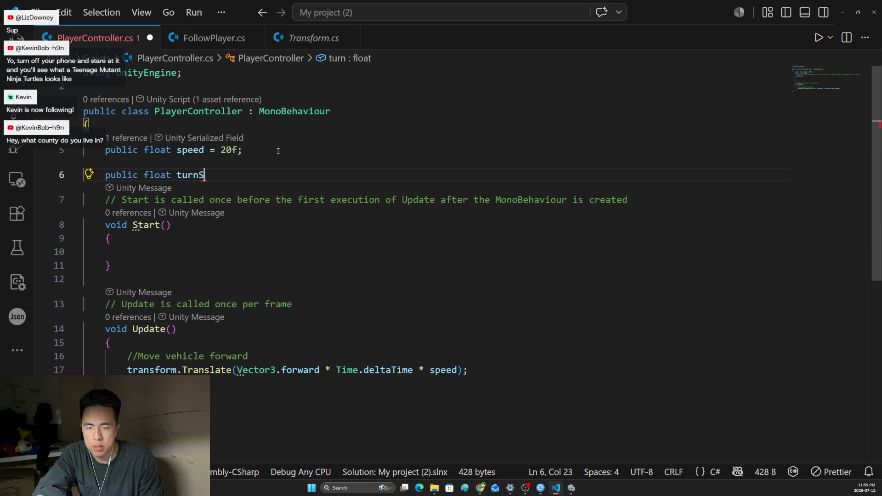
key(alt+Tab)
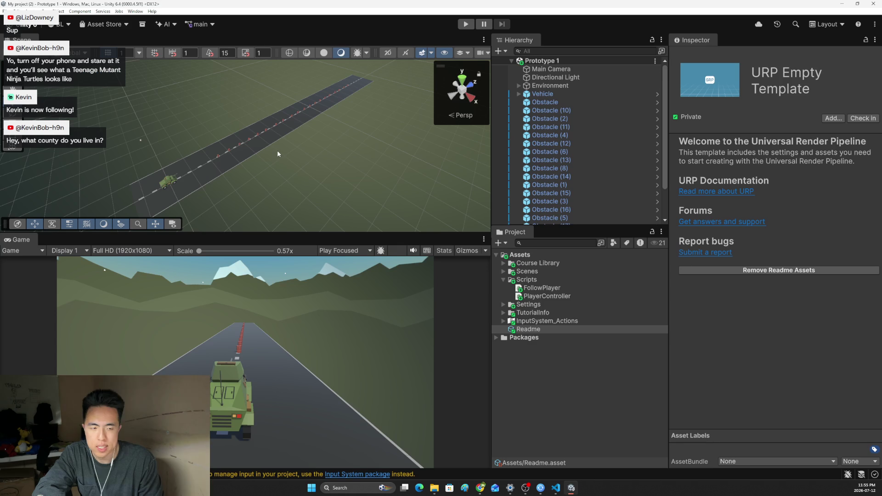
key(alt+Tab)
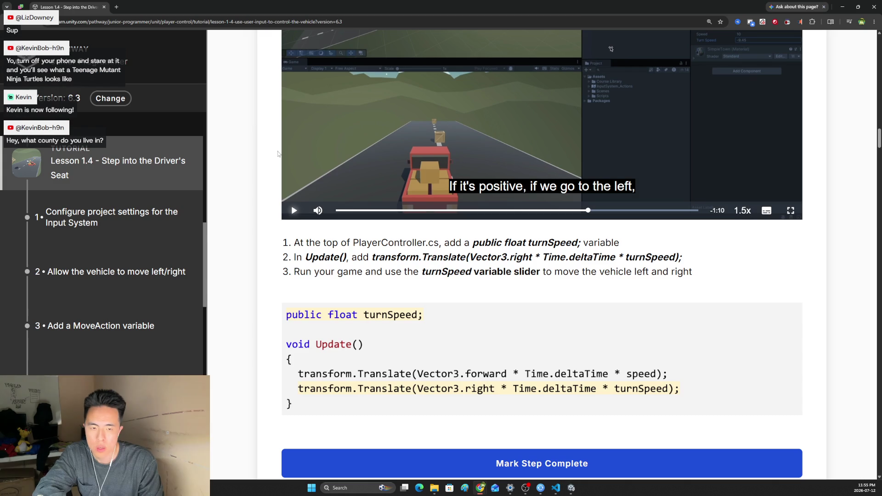
key(alt+Tab)
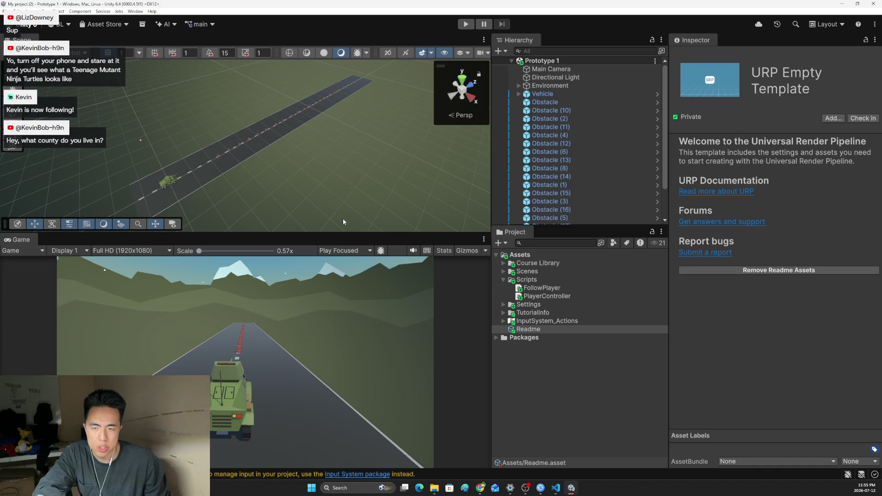
key(alt+Tab)
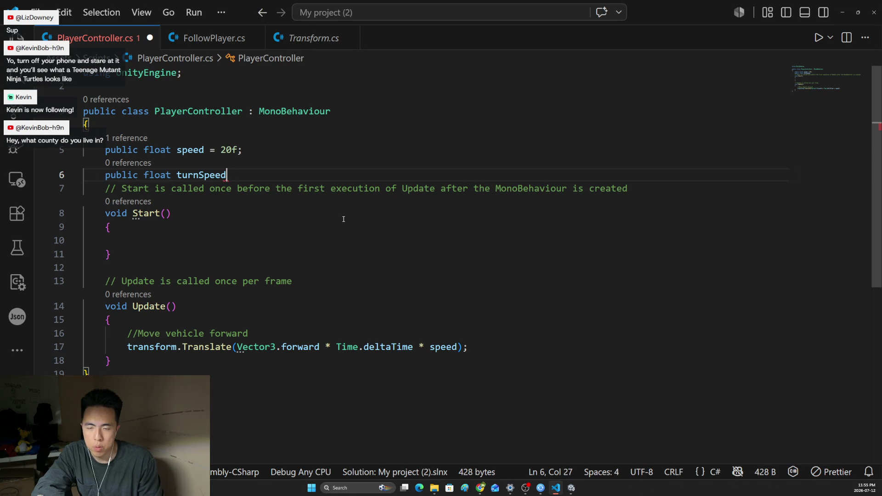
Duplicate the forward Translate line as line 18 using Vector3.right and turnSpeed
drag(469, 347, 127, 347)
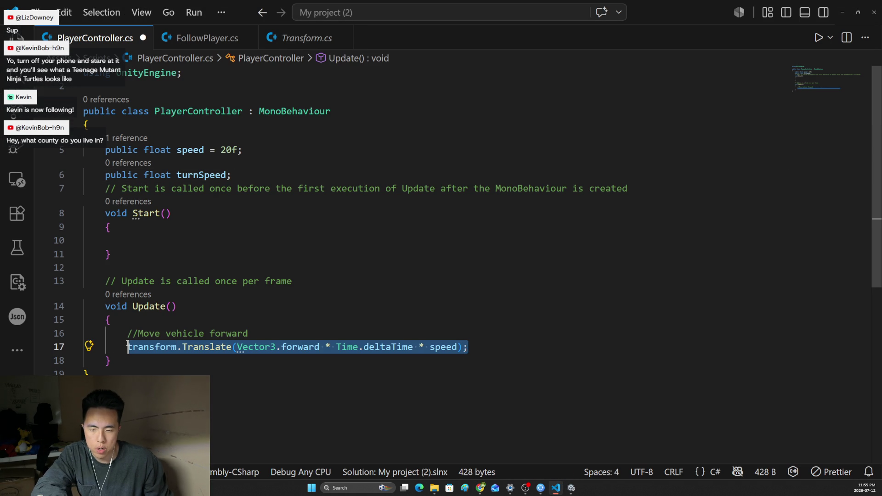
key(ctrl+c)
click(511, 349)
key(Return)
key(ctrl+v)
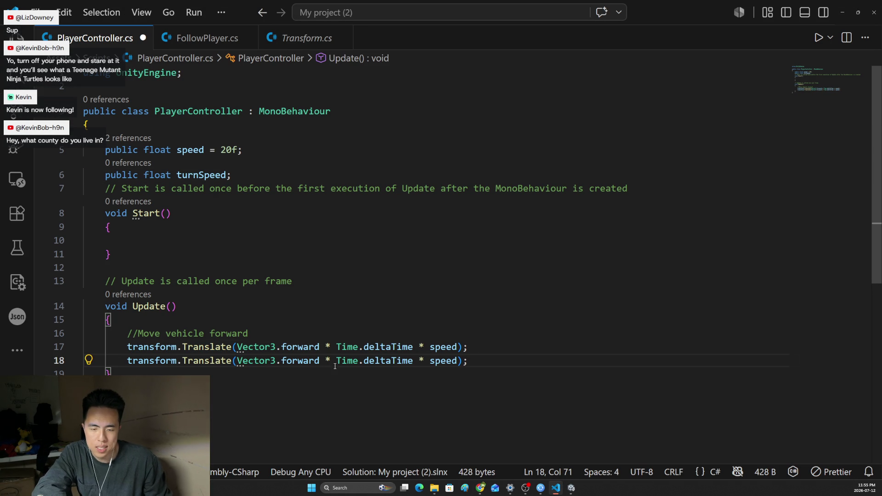
key(BackSpace)
text(right)
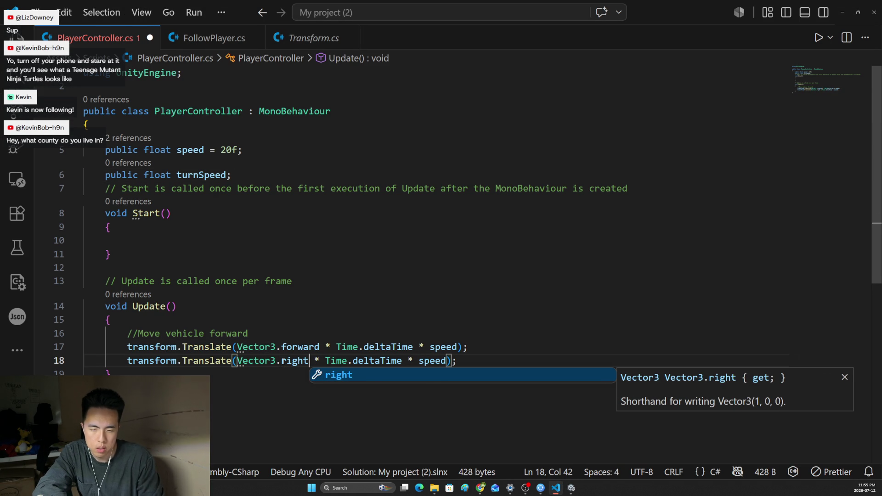
double_click(432, 361)
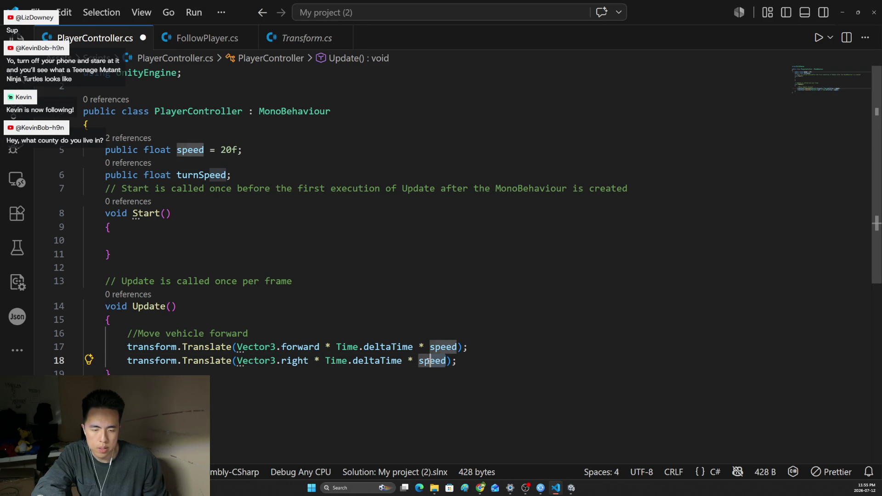
text(turn)
key(Tab)
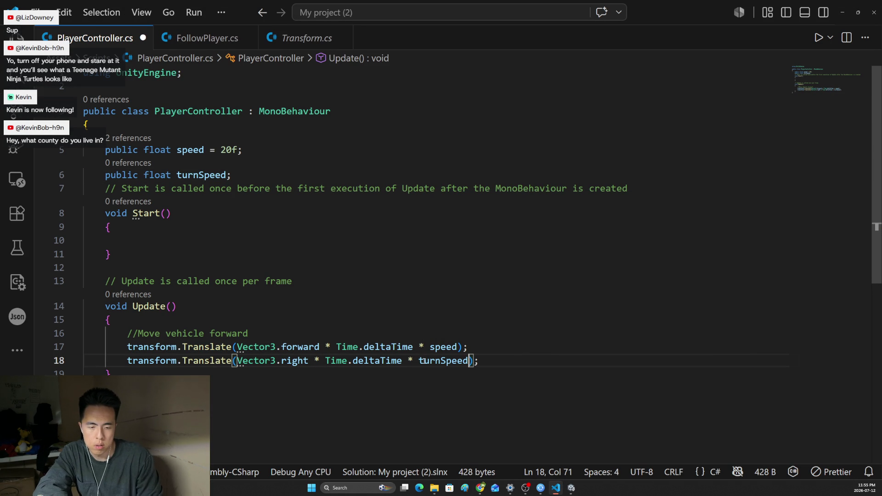
Save the script and return to the Unity editor to recompile
key(ctrl+s)
click(571, 488)
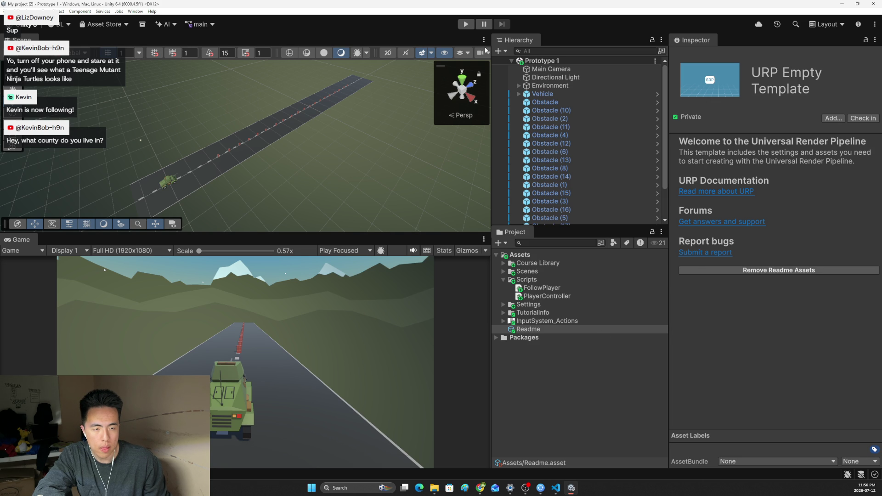
Select Vehicle, enter Play mode, drag Turn Speed up to steer sideways, then stop Play
click(546, 95)
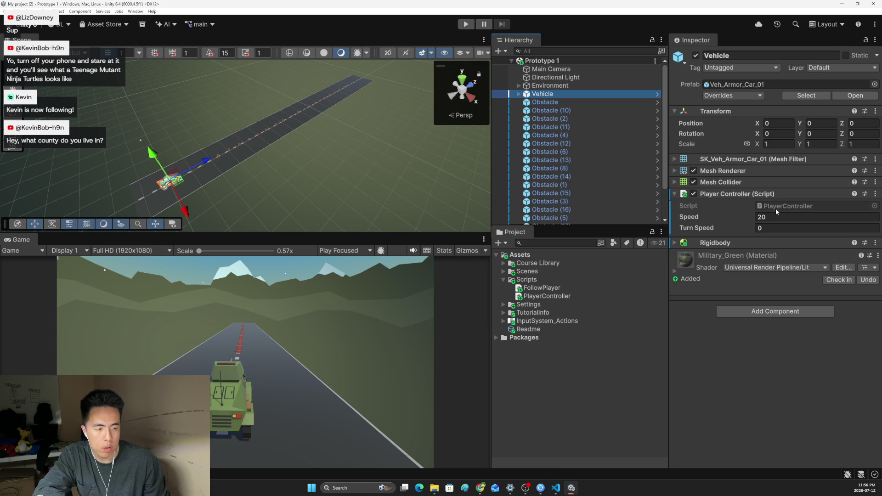
click(759, 228)
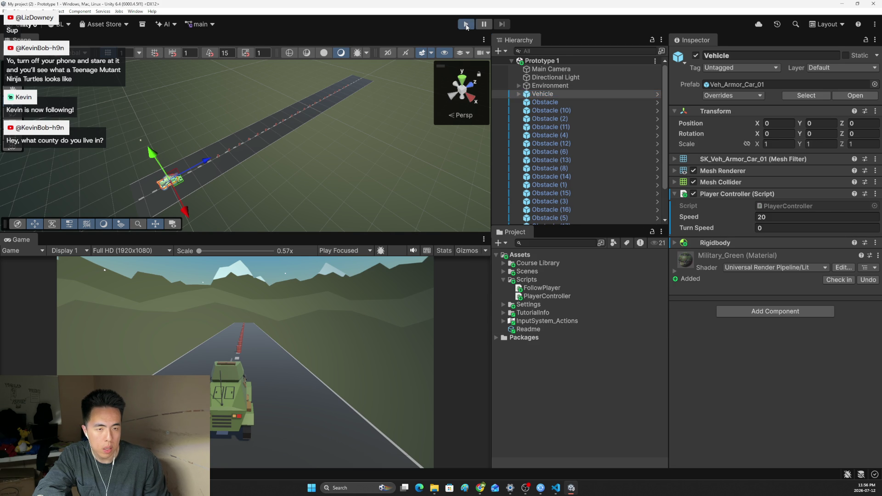
key(ctrl+p)
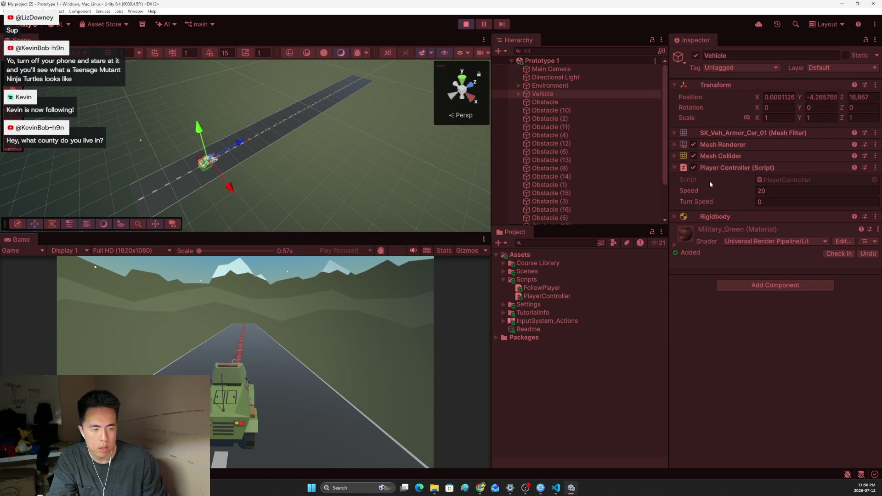
mouse_move(697, 201)
mouse_down()
mouse_move(1, 220)
mouse_move(405, 291)
mouse_move(600, 337)
mouse_up()
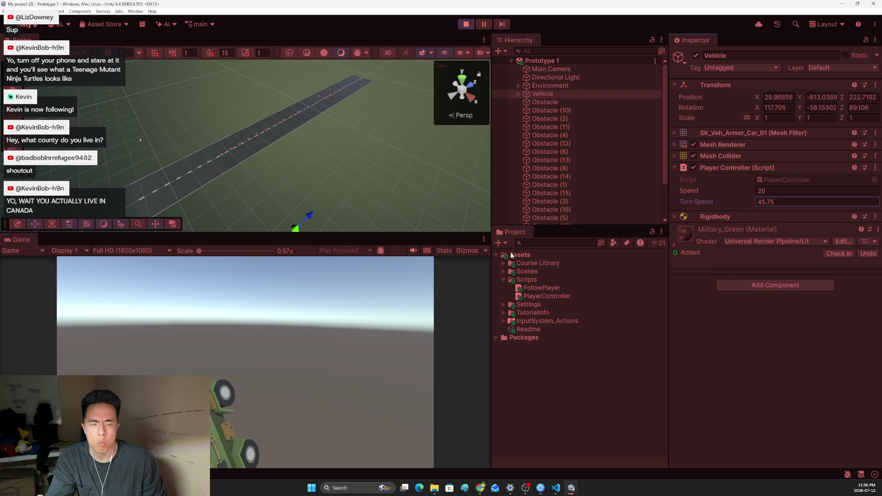
click(466, 24)
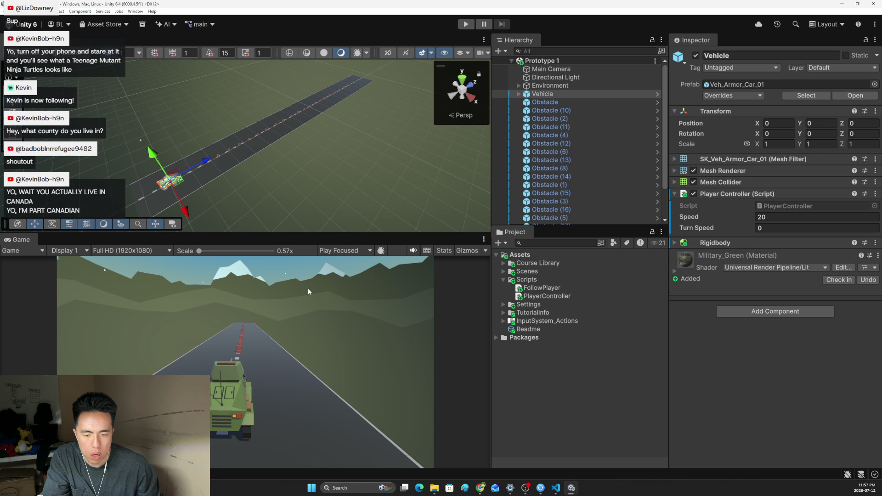
mouse_move(480, 488)
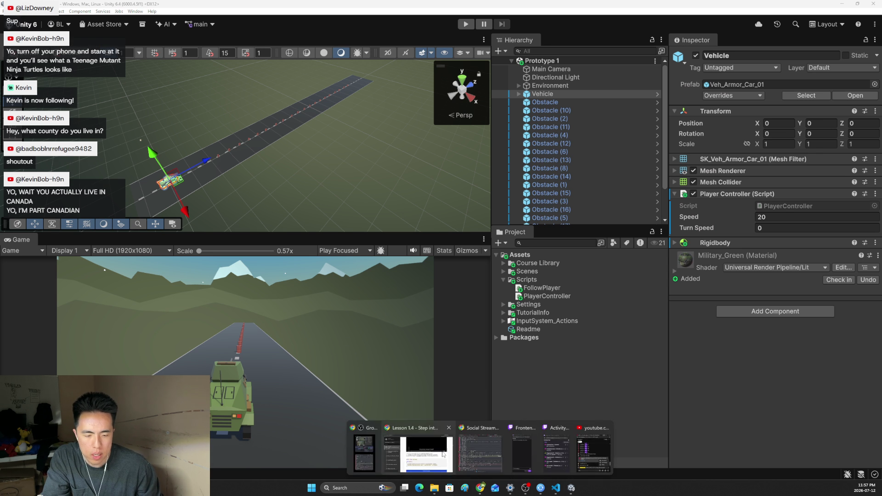
Play the step 3 'Add a MoveAction variable' video full screen on the Unity Learn page
click(419, 452)
scroll(423, 370, down, 6)
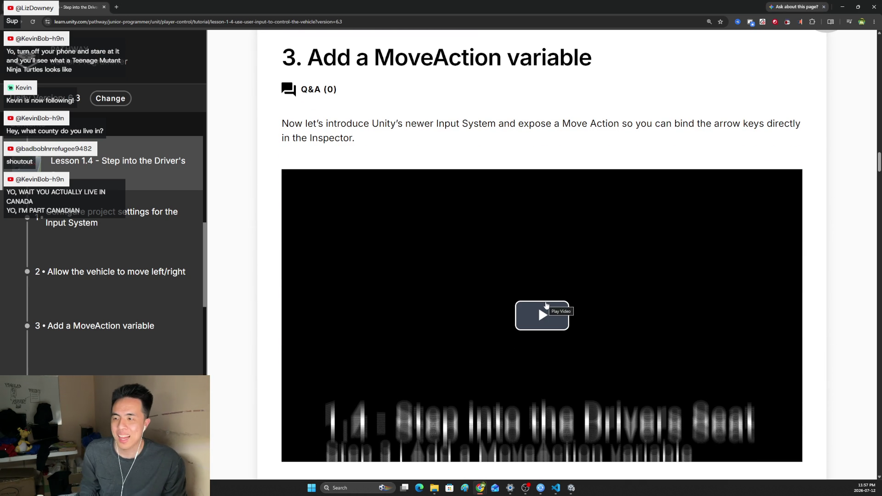
click(530, 319)
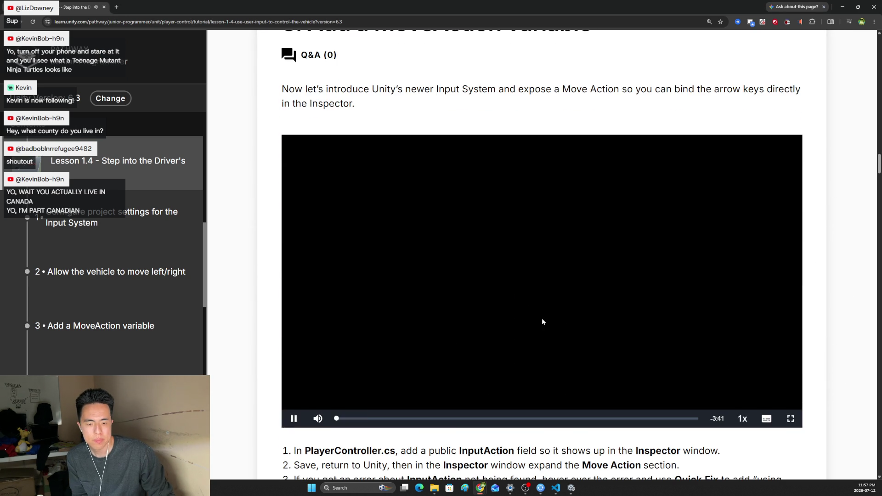
key(f)
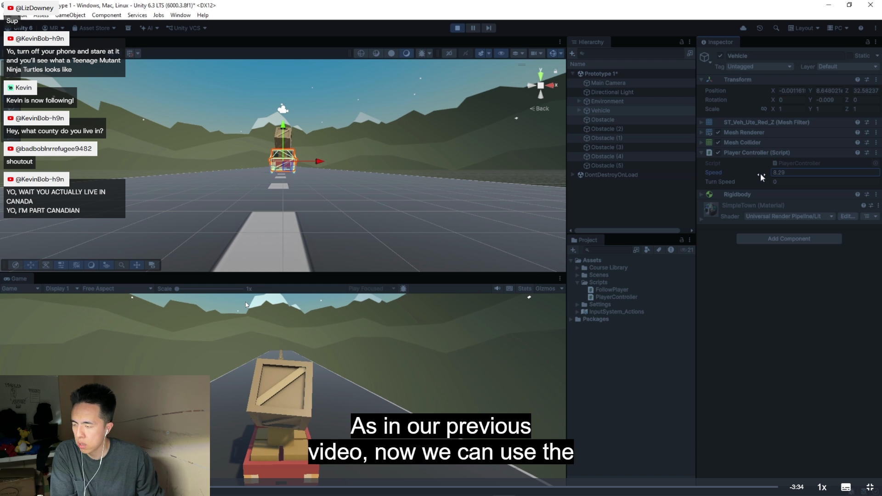
Set the MoveAction tutorial video's playback speed to 1.5x
drag(761, 173, 764, 173)
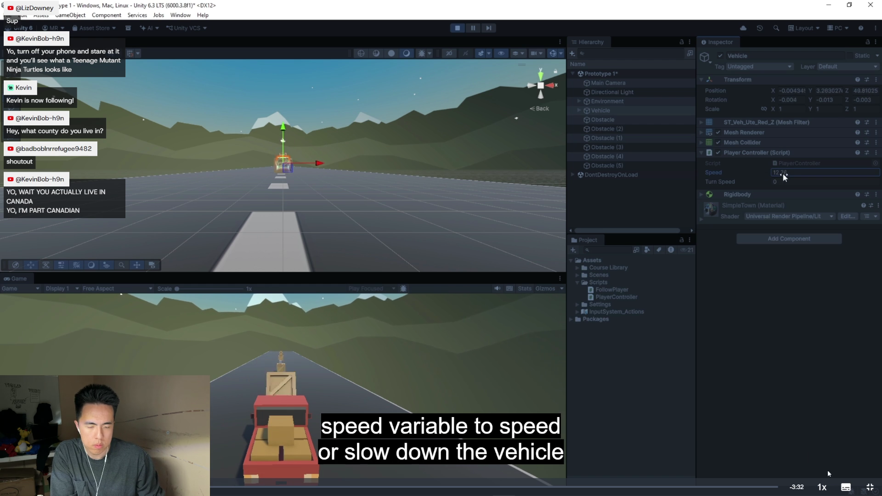
click(822, 487)
click(834, 439)
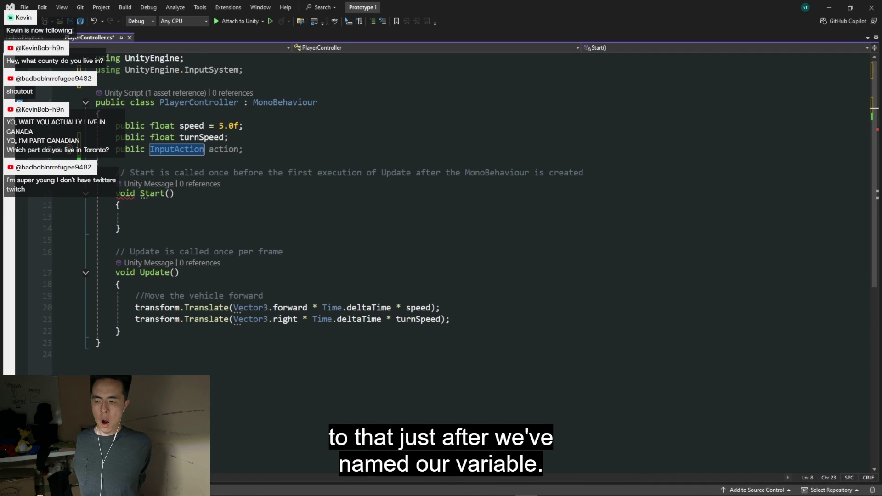
text(moveAction;)
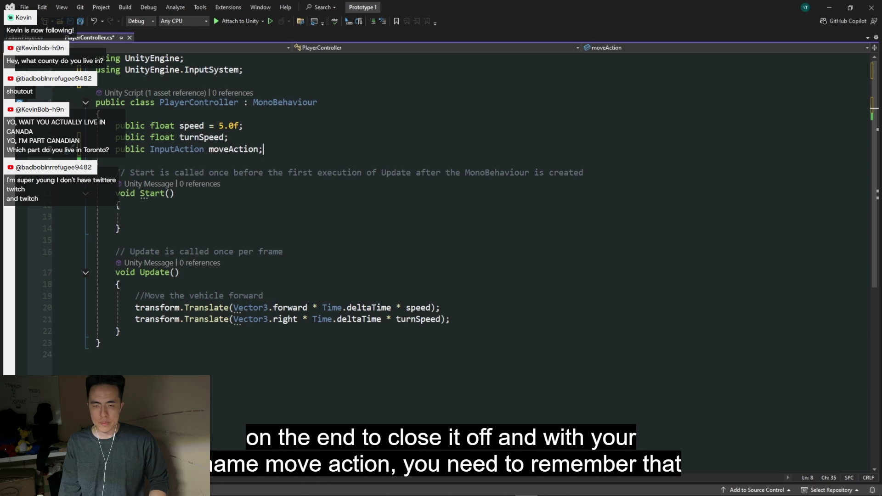
click(210, 149)
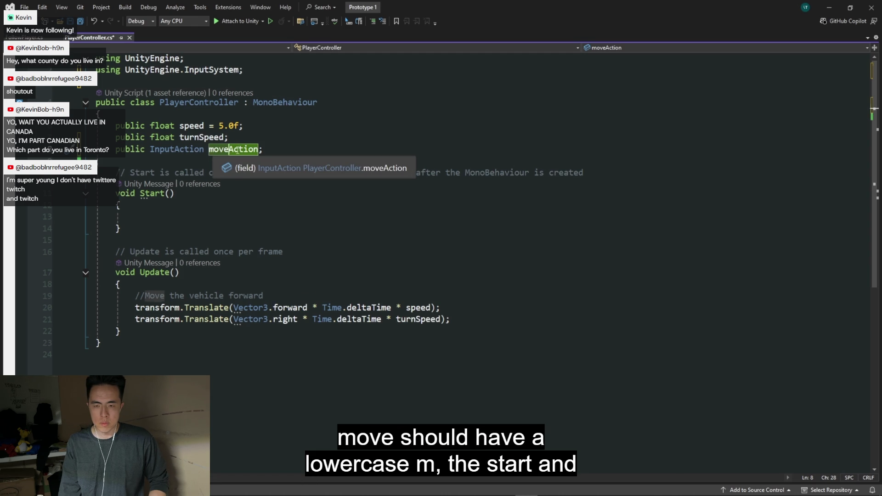
drag(238, 149, 258, 149)
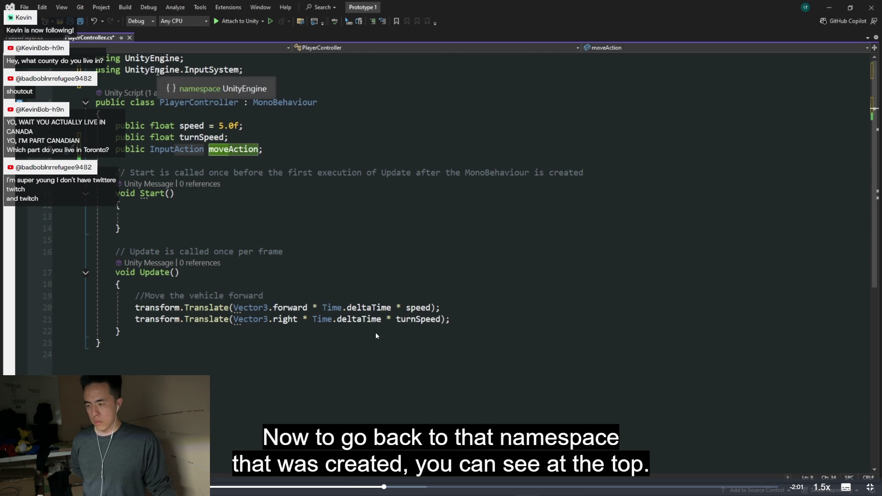
click(141, 70)
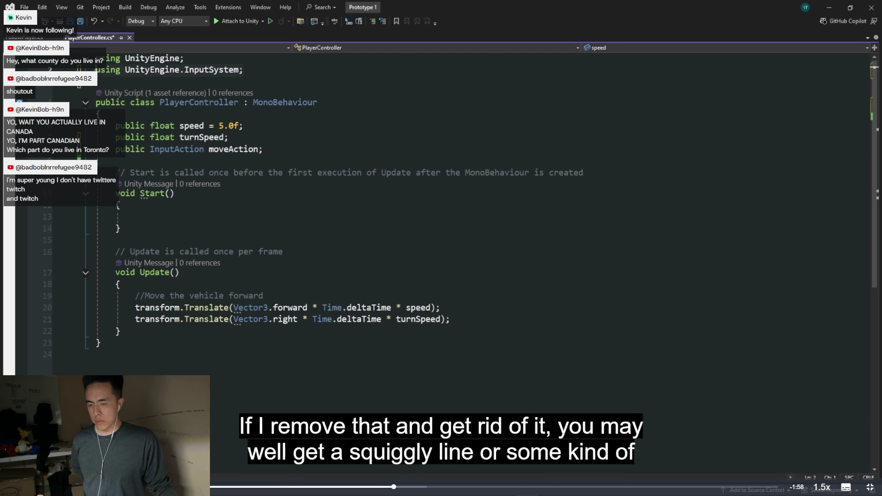
key(Delete)
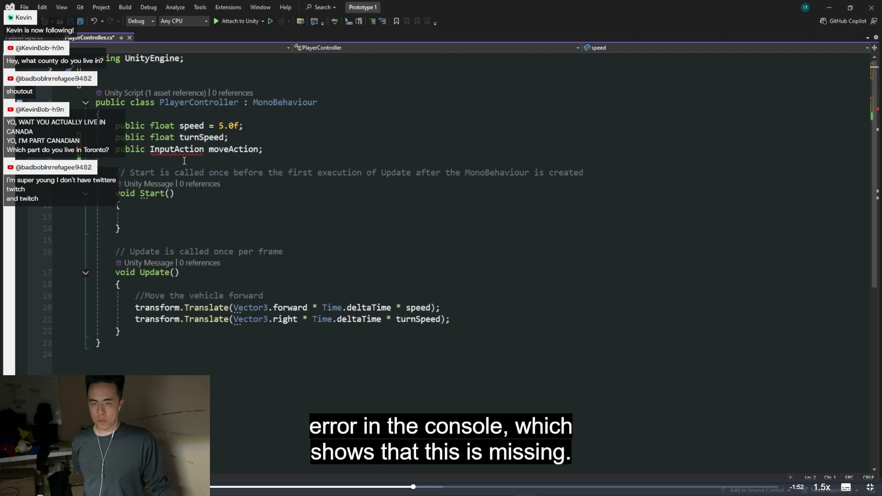
mouse_move(177, 150)
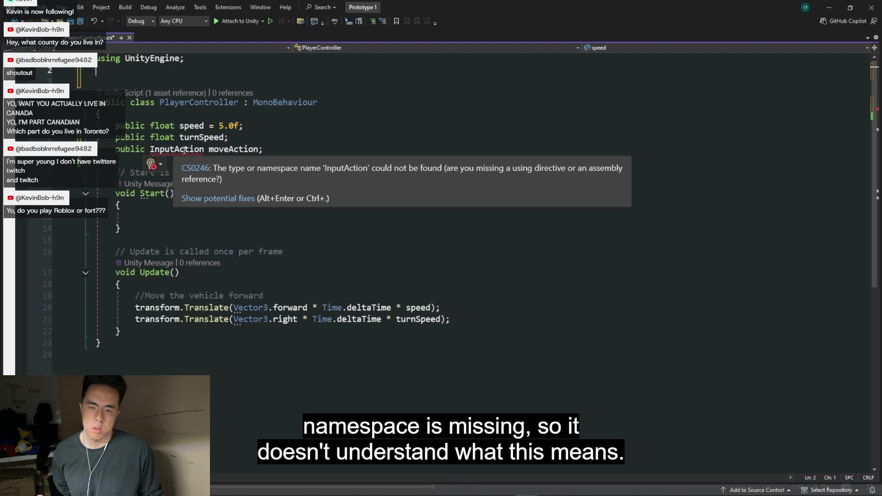
click(217, 199)
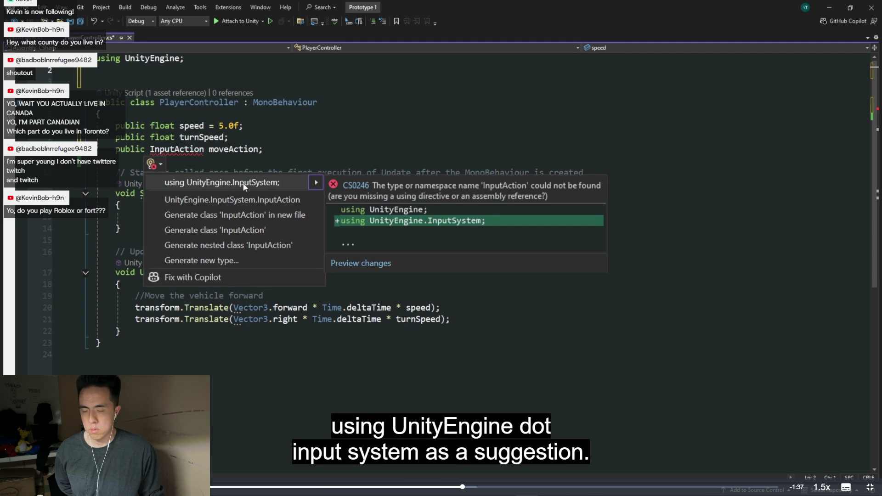
click(243, 184)
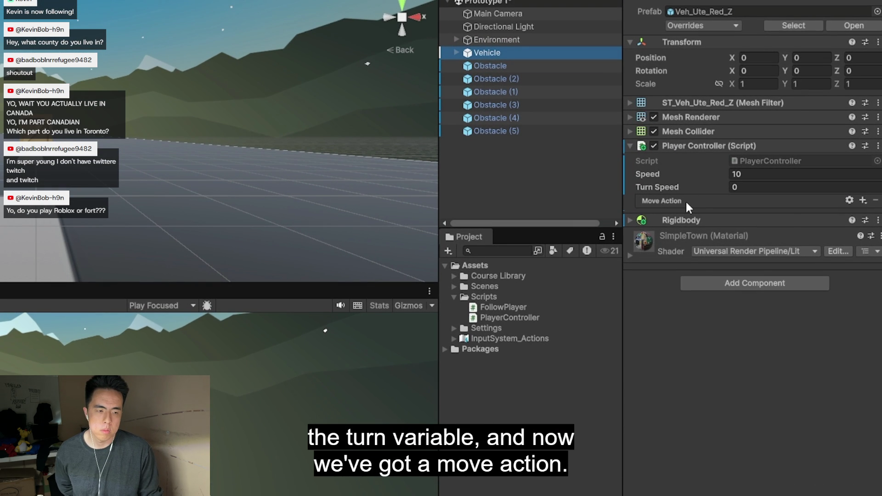
click(862, 201)
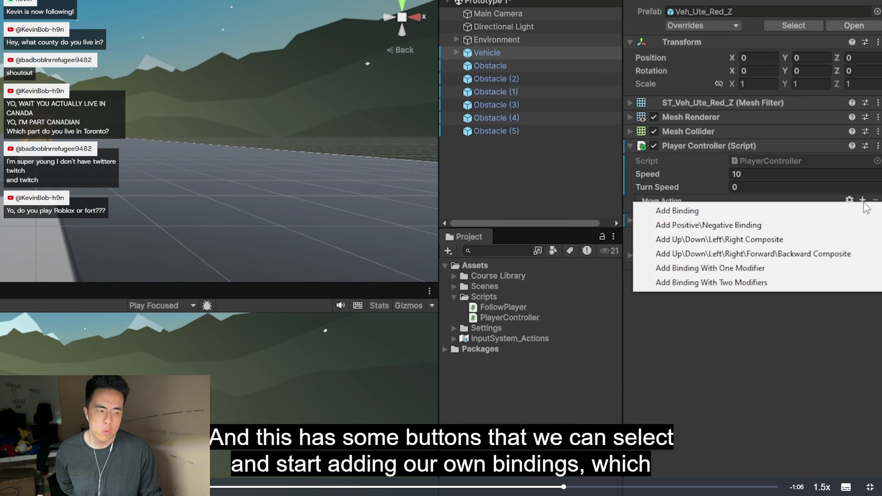
click(821, 340)
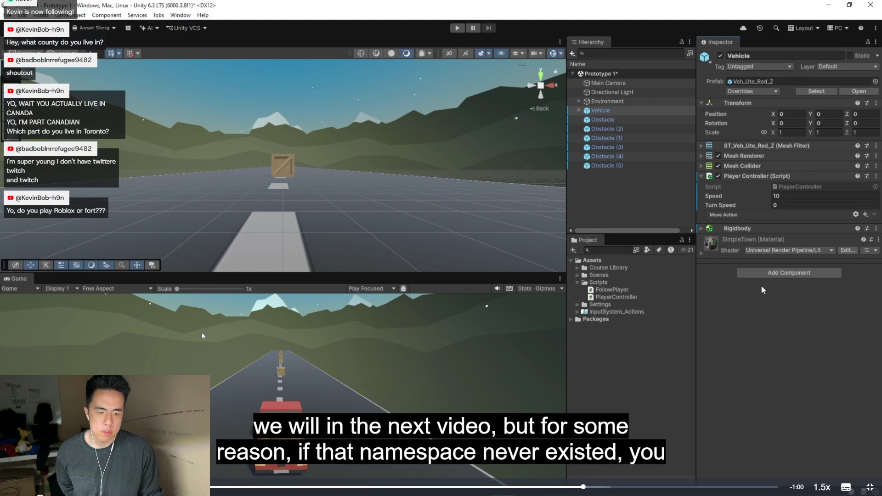
click(26, 17)
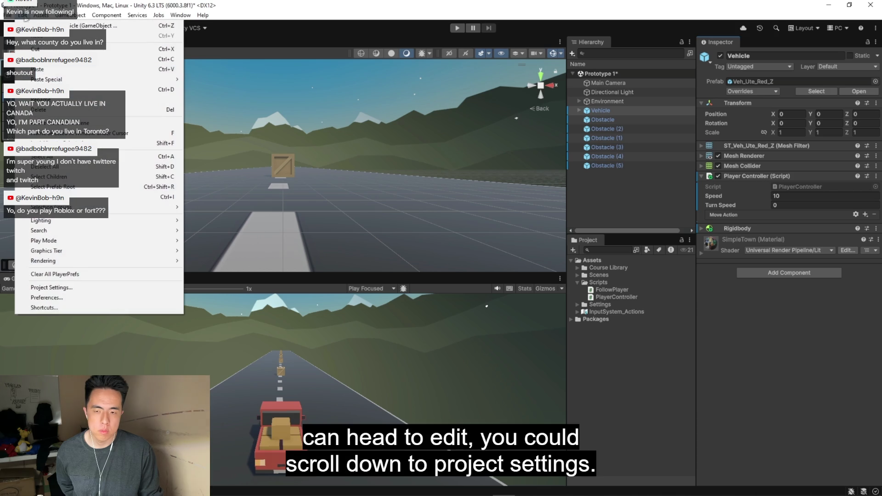
click(51, 287)
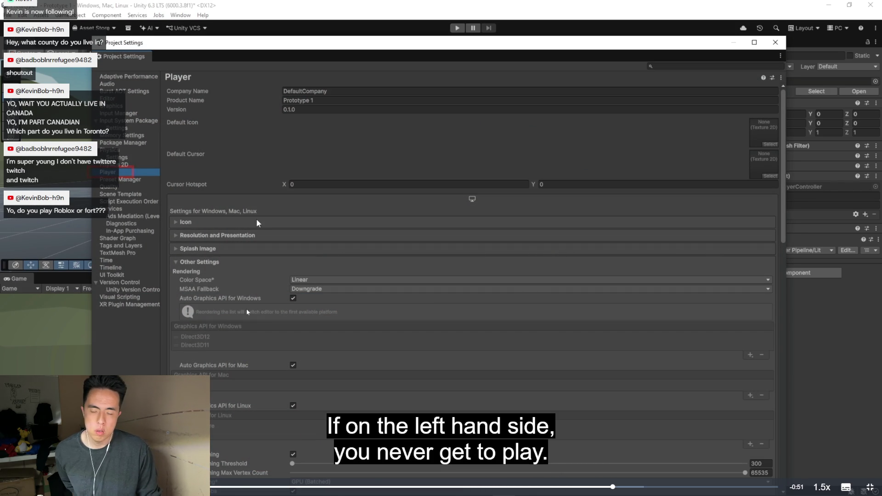
scroll(246, 309, down, 5)
scroll(247, 315, down, 4)
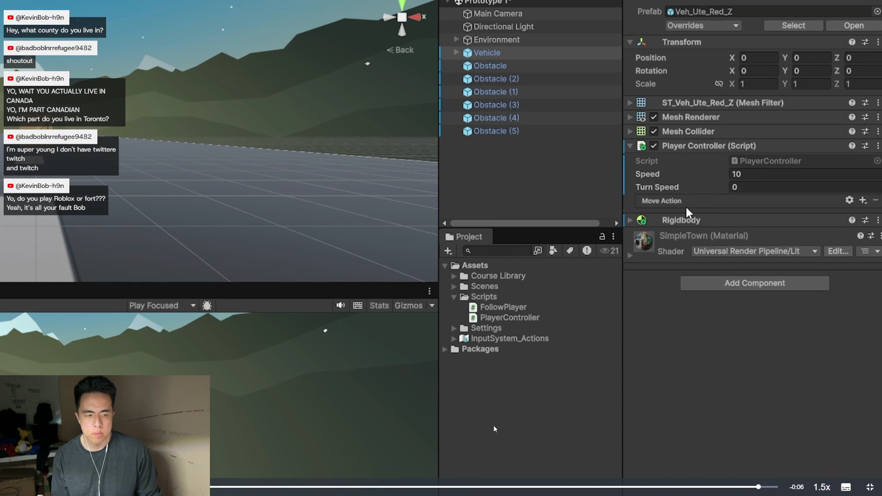
Add a public InputAction field below turnSpeed in PlayerController.cs, with the InputSystem using line, and save
key(Escape)
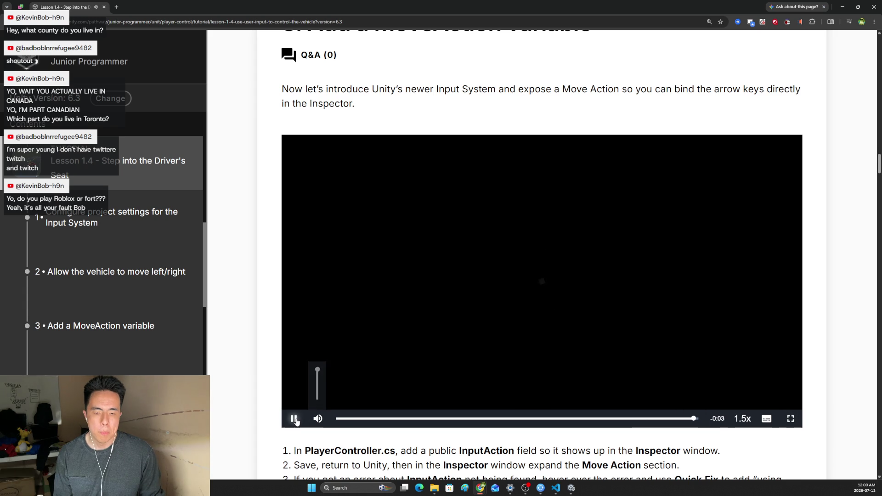
scroll(330, 332, down, 1)
scroll(331, 275, down, 2)
scroll(331, 276, down, 2)
scroll(350, 413, down, 1)
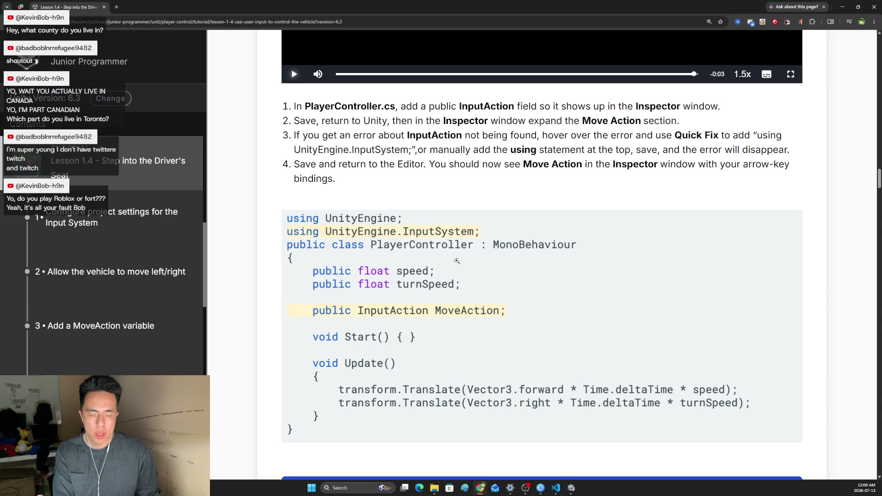
click(555, 488)
click(256, 173)
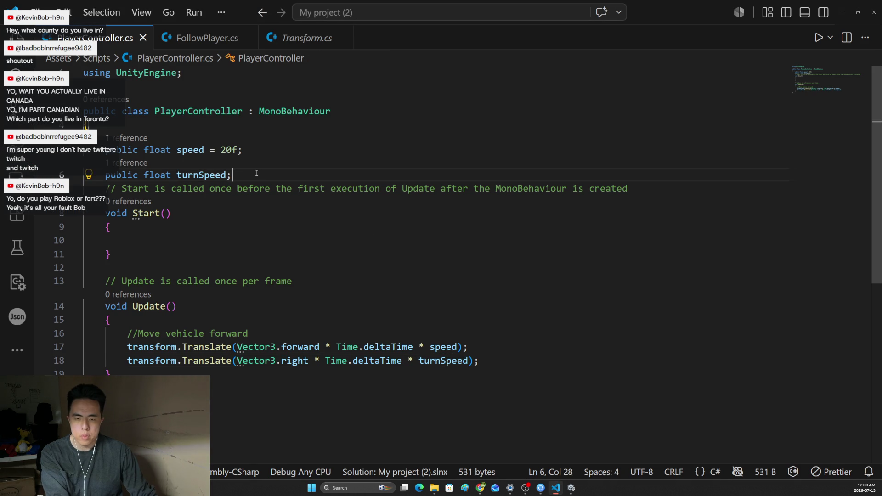
key(alt+Tab)
key(alt+Tab)
key(Return)
text(pub)
key(Tab)
text(InputA)
key(Tab)
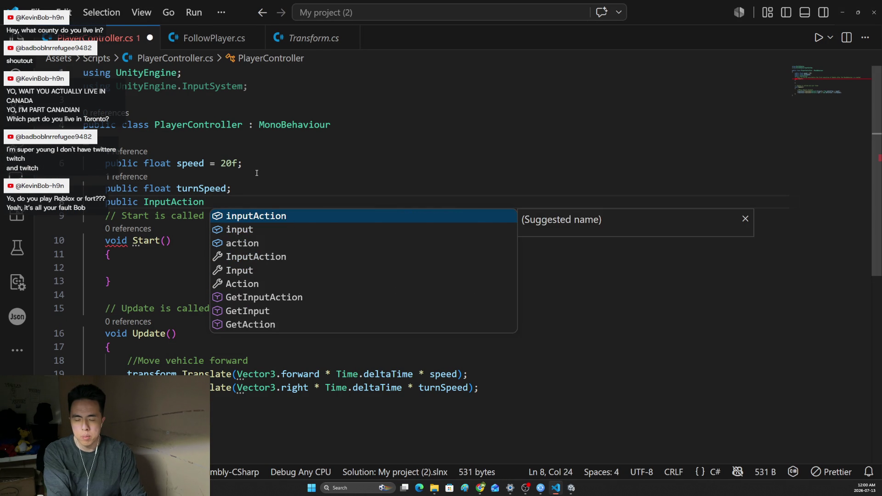
text(moveAction;)
key(ctrl+s)
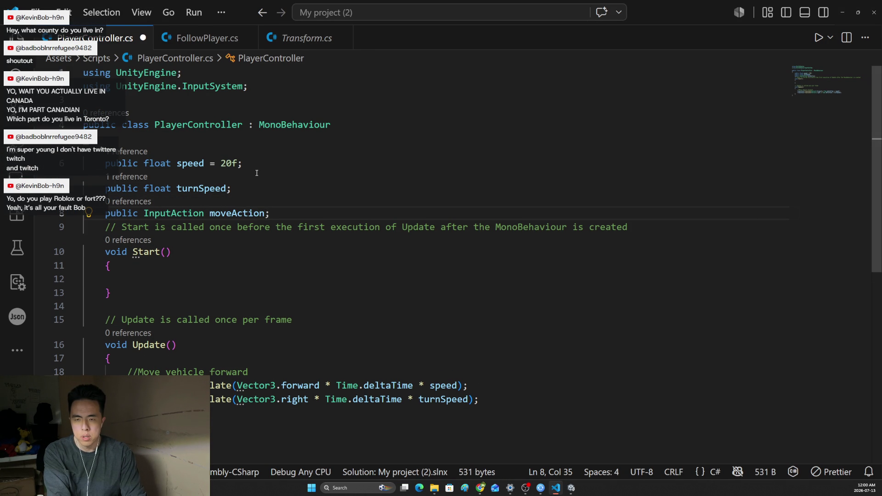
Rename the field to MoveAction to match the lesson code, then return to the Unity project
key(alt+Tab)
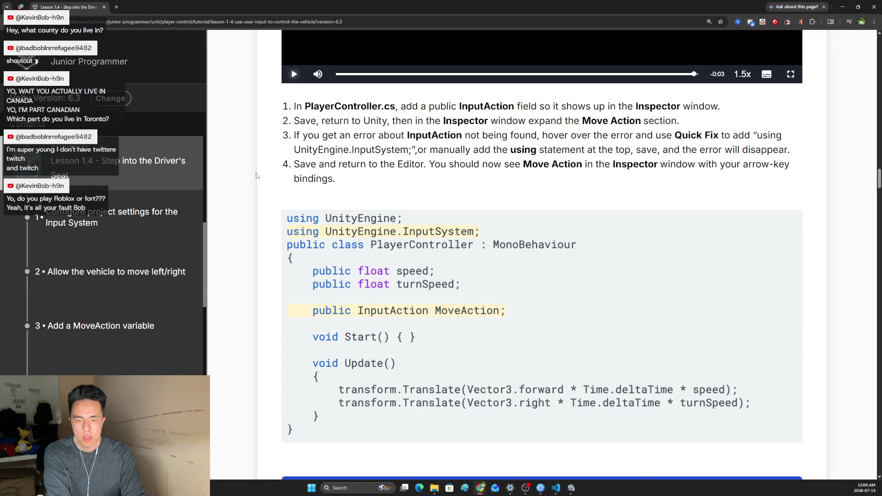
key(alt+Tab)
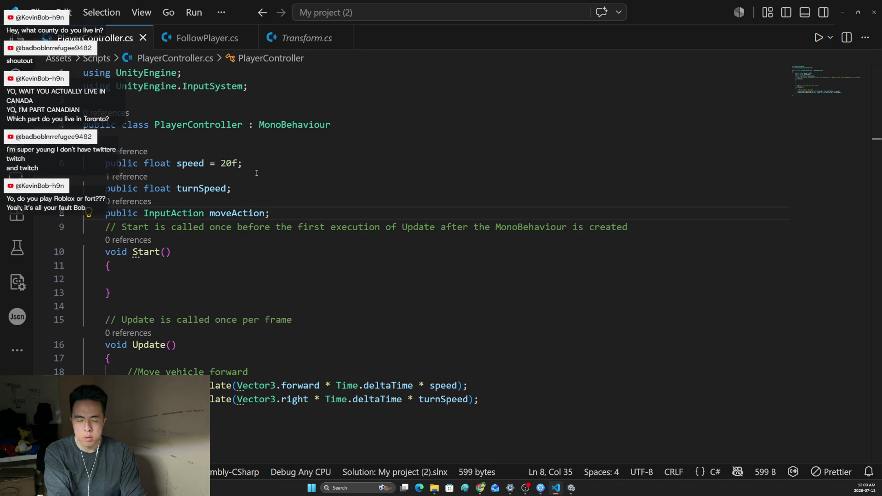
key(BackSpace)
key(BackSpace)
key(BackSpace)
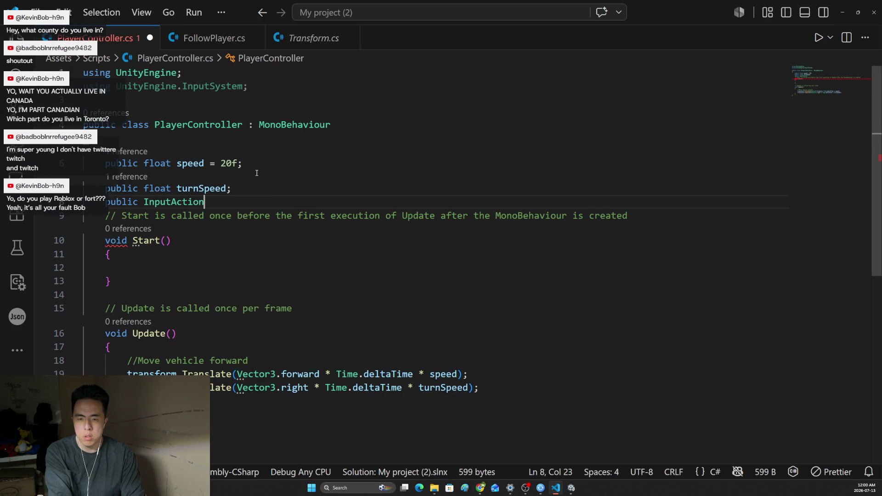
key(ctrl+z)
key(alt+Tab)
key(alt+Tab)
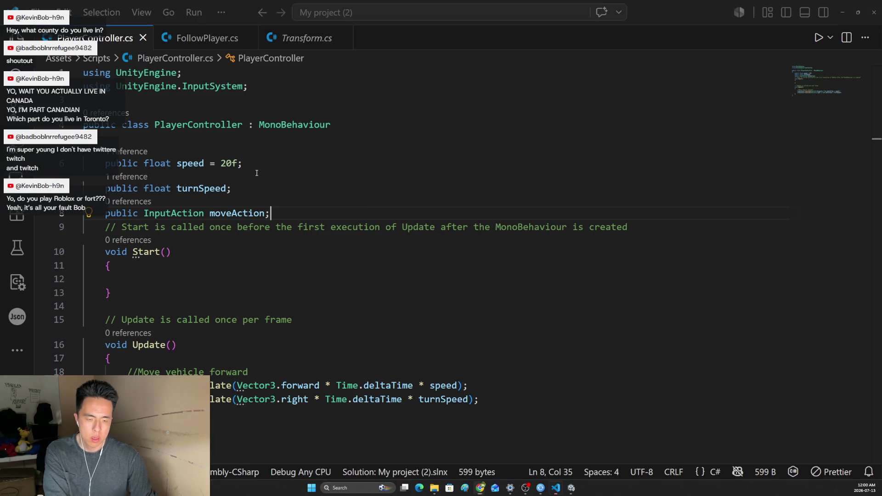
key(BackSpace)
key(BackSpace)
key(BackSpace)
text(InputAction )
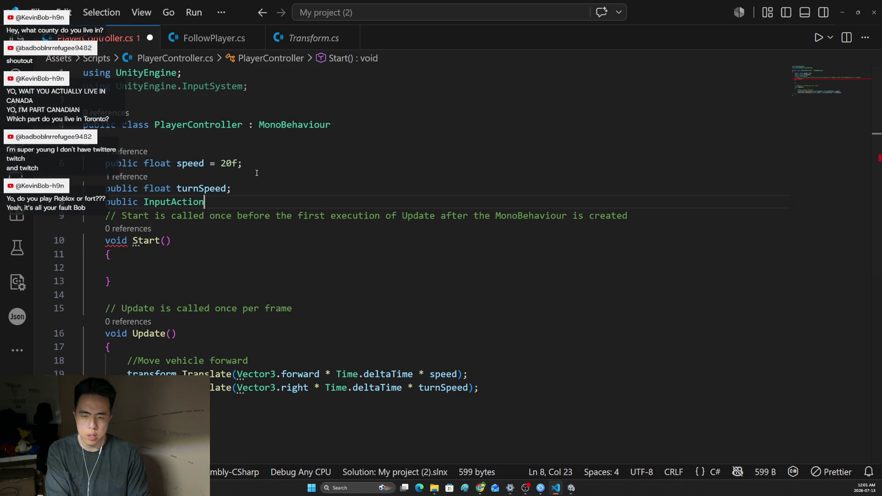
text(MoveAction)
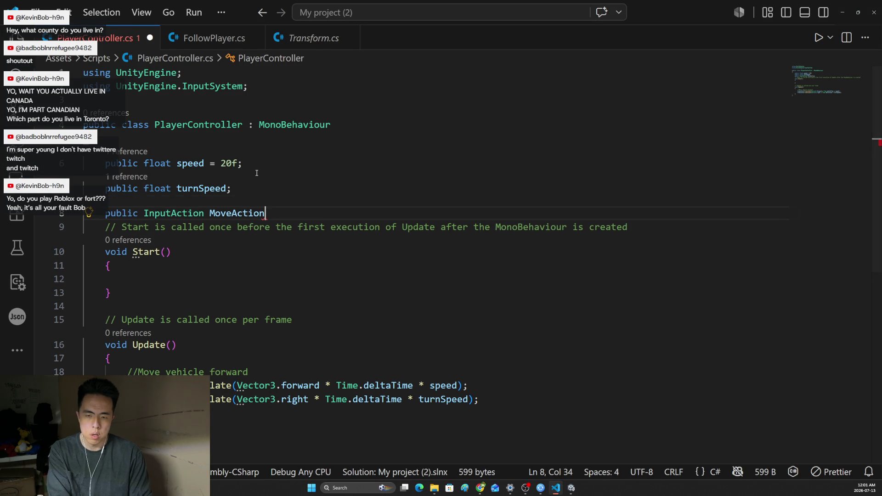
text(;)
key(alt+Tab)
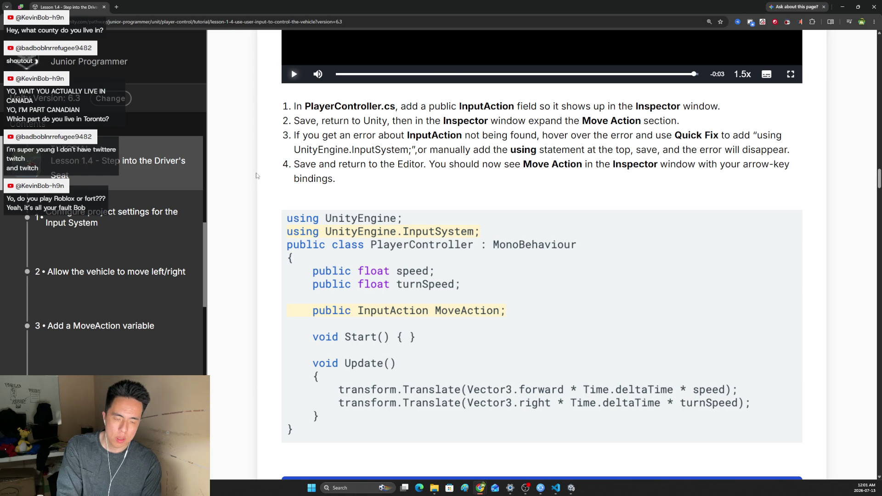
key(alt+Tab)
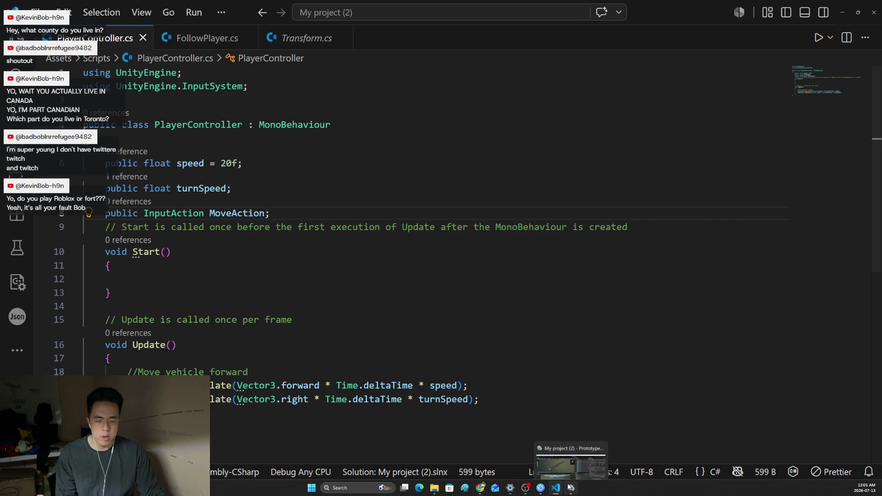
click(571, 487)
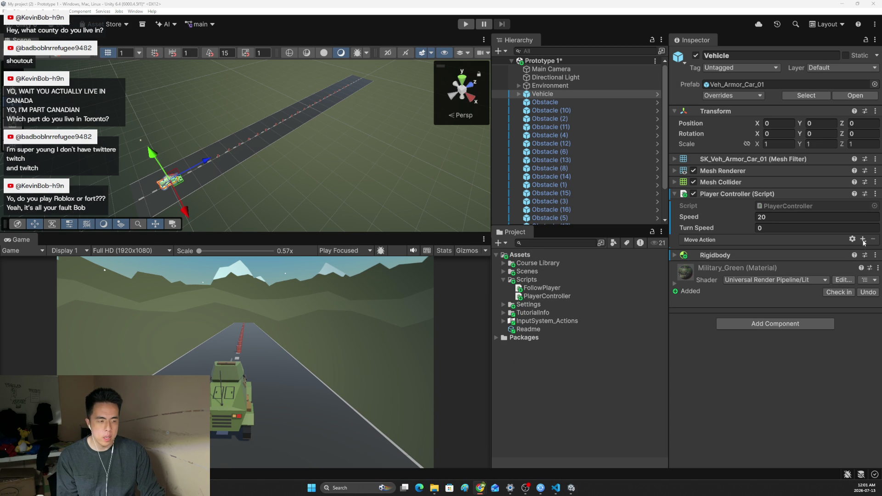
Check the Move Action binding options in the Inspector, then switch away from Unity
click(862, 240)
click(723, 284)
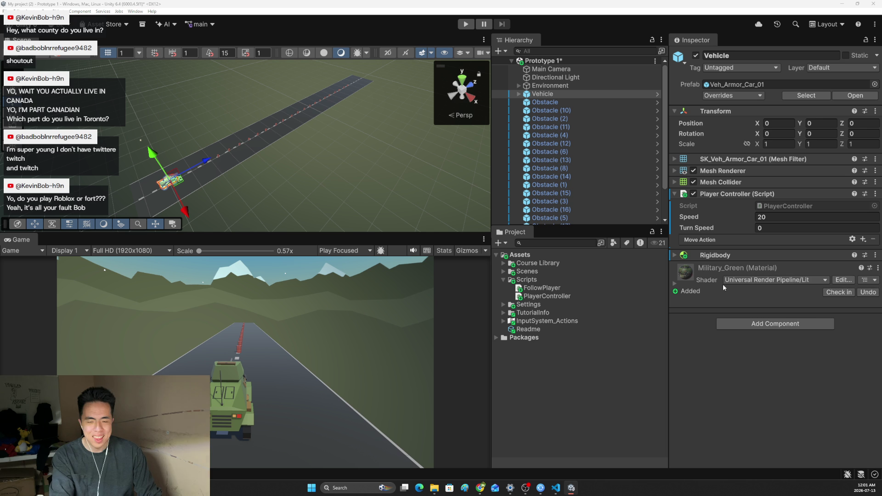
key(alt+Tab)
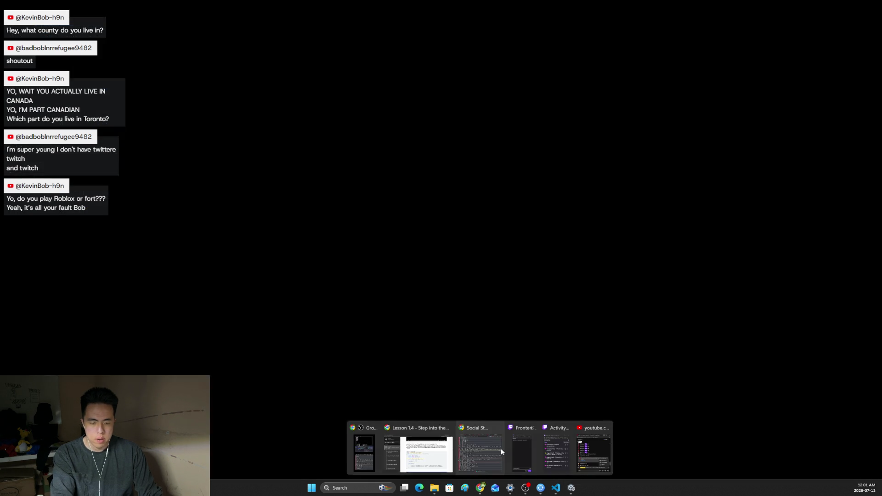
Show Lesson 1.4 step 4 on assigning WASD bindings and start its video
click(418, 451)
scroll(440, 283, down, 1)
scroll(468, 279, down, 2)
scroll(468, 279, up, 2)
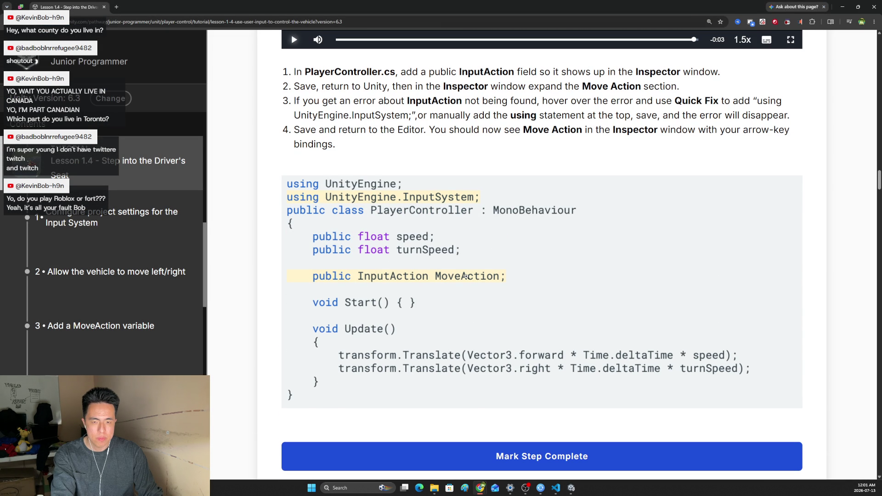
scroll(482, 269, down, 3)
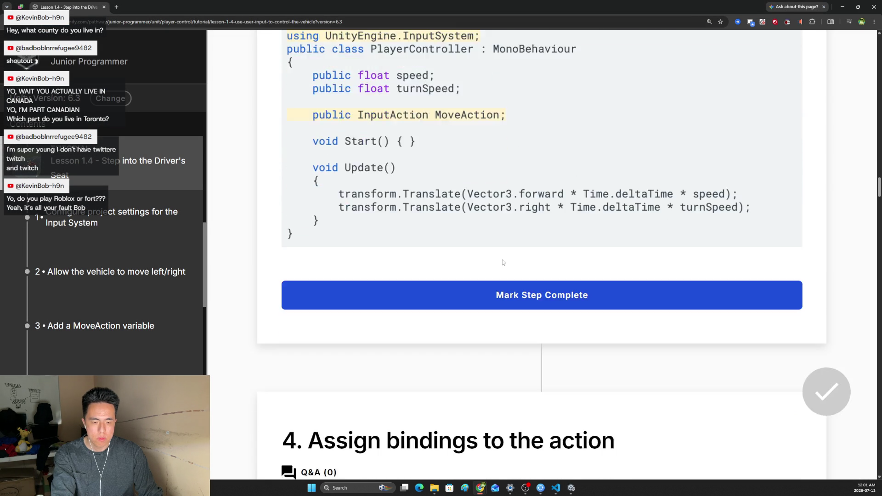
scroll(502, 260, down, 2)
scroll(503, 259, down, 2)
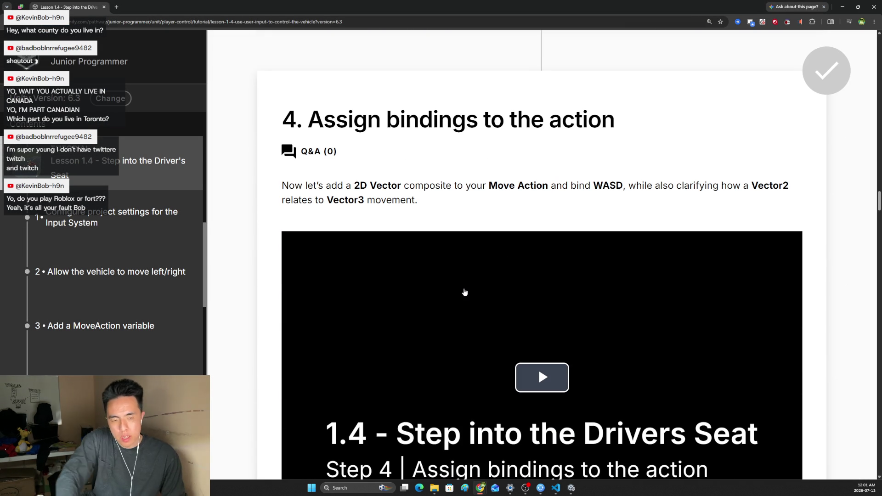
scroll(468, 290, down, 2)
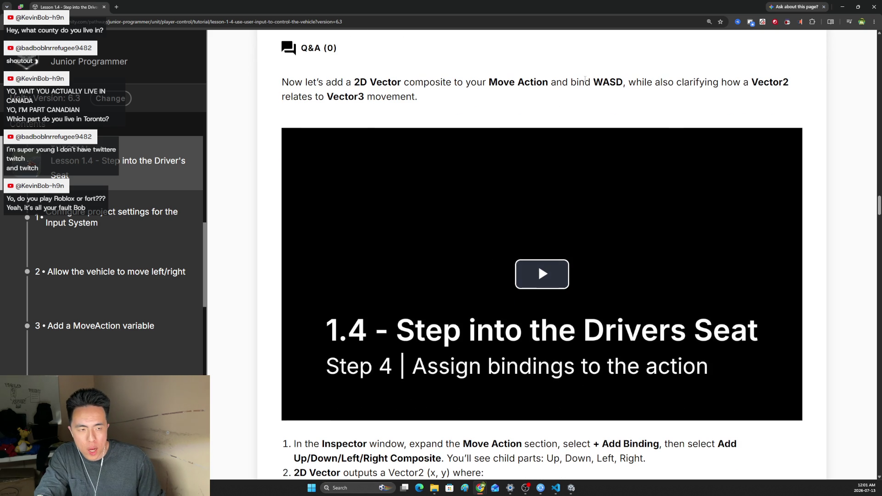
drag(594, 82, 619, 82)
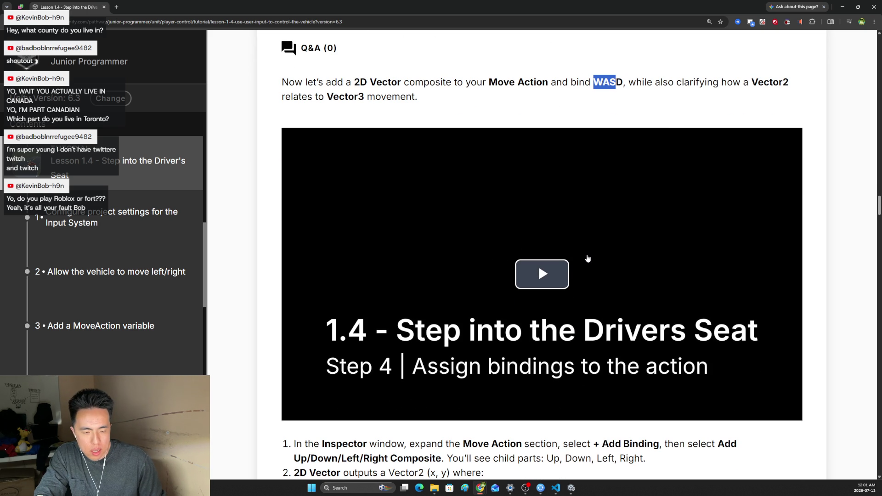
click(588, 257)
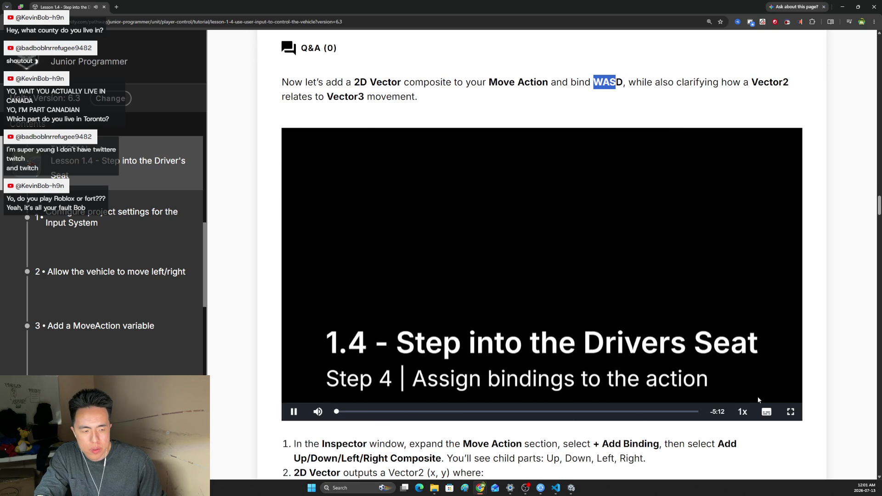
Watch the step 4 video full screen until the + Add Binding options appear for Move Action
double_click(759, 396)
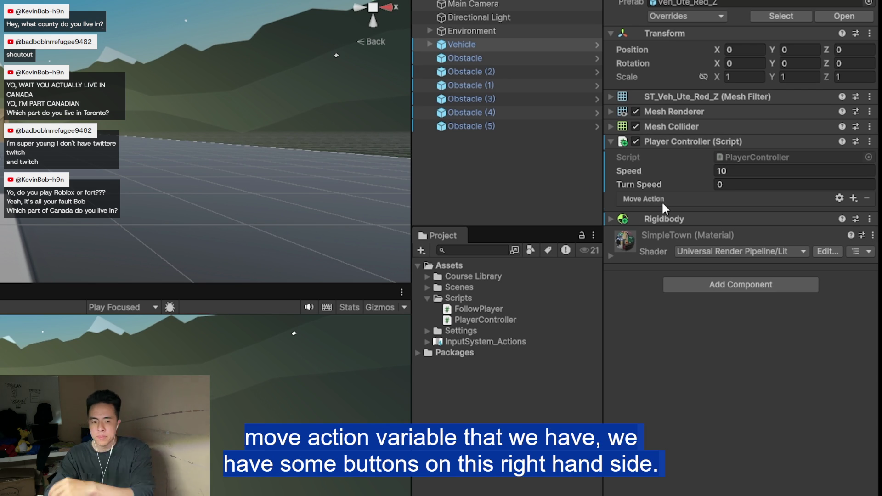
click(853, 197)
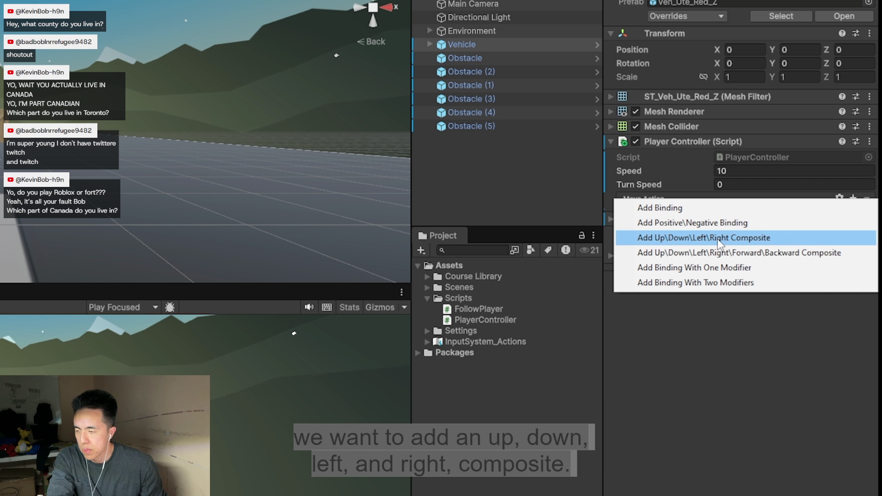
Follow the video as it adds an Up/Down/Left/Right 2D Vector composite under Move Action
click(733, 238)
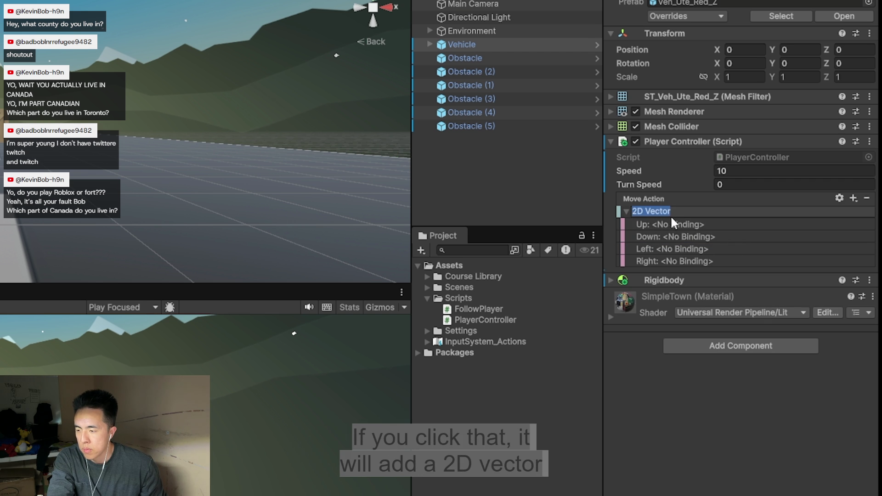
click(629, 213)
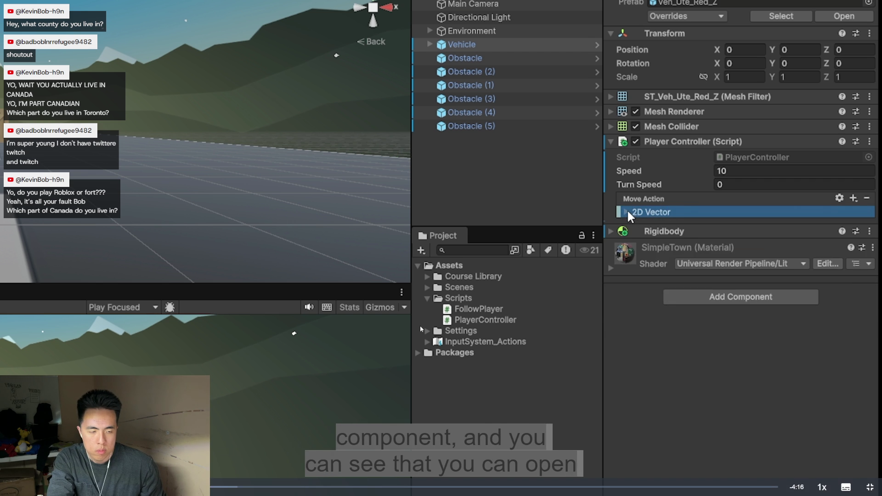
click(627, 212)
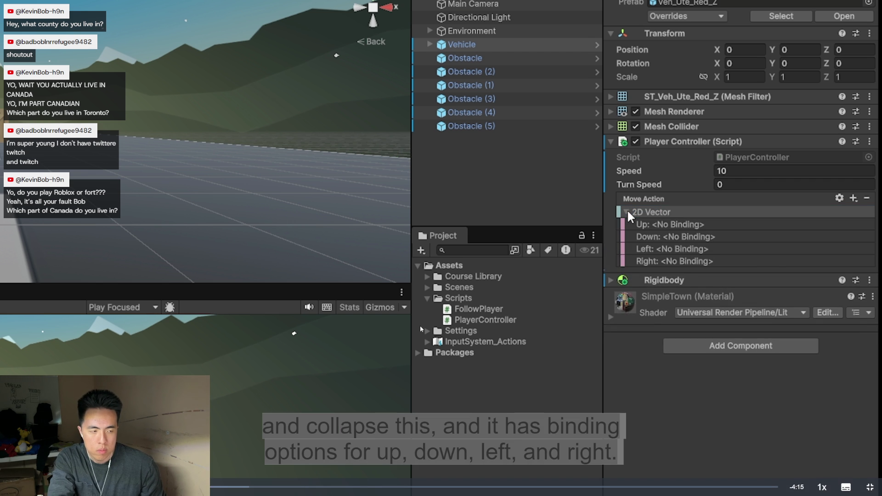
click(719, 226)
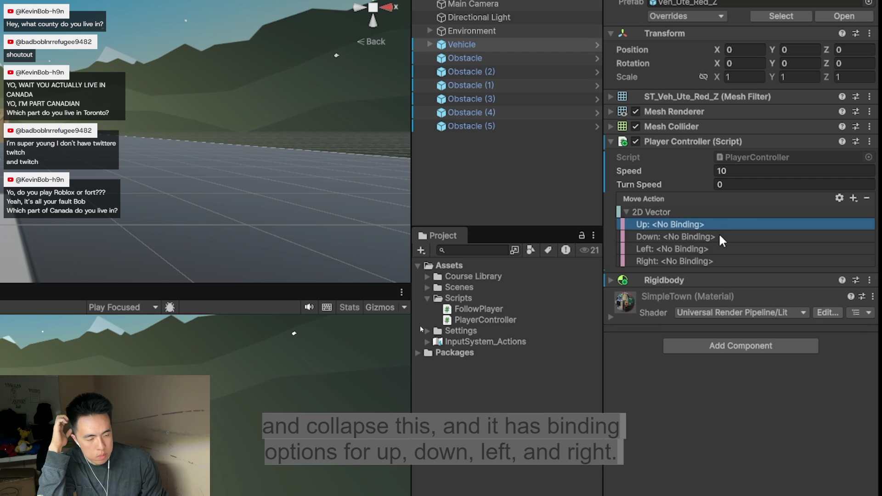
click(720, 238)
click(719, 262)
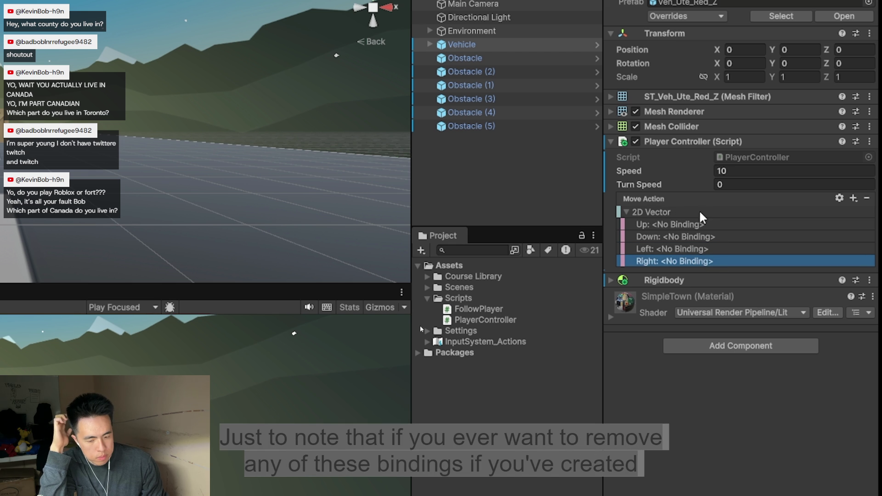
click(694, 215)
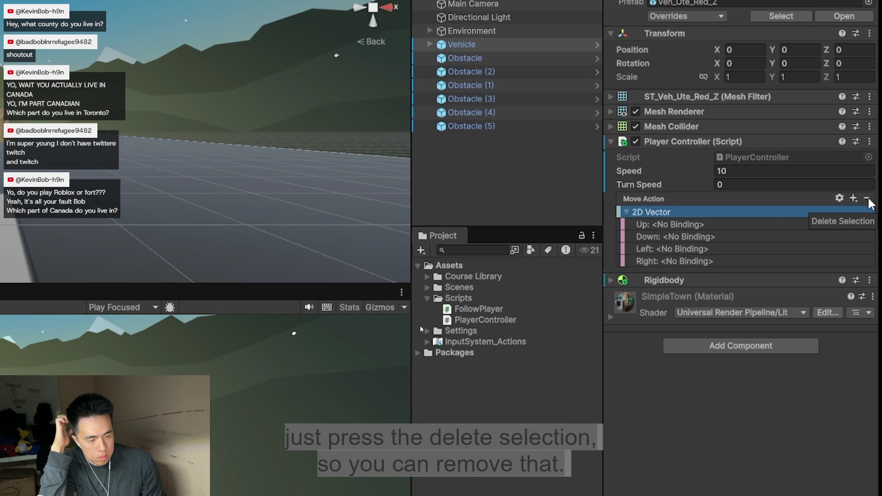
click(869, 199)
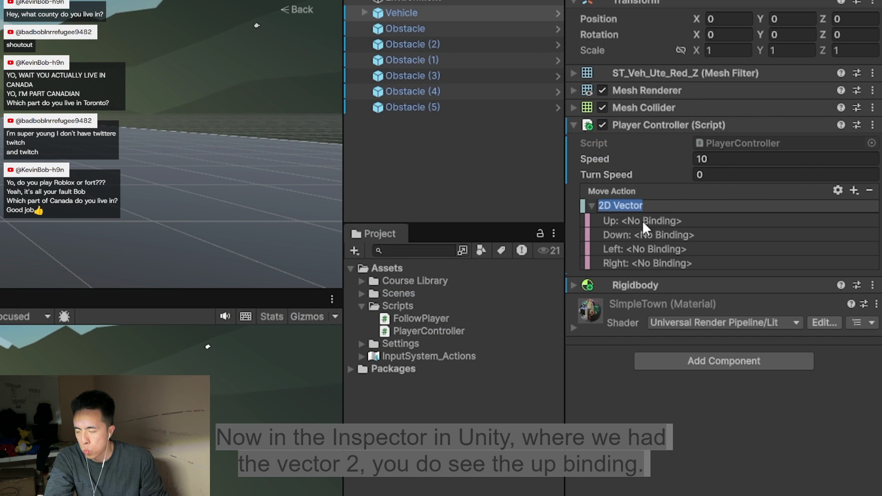
Follow the video binding the composite's parts with Listen until Right is set to D
double_click(693, 221)
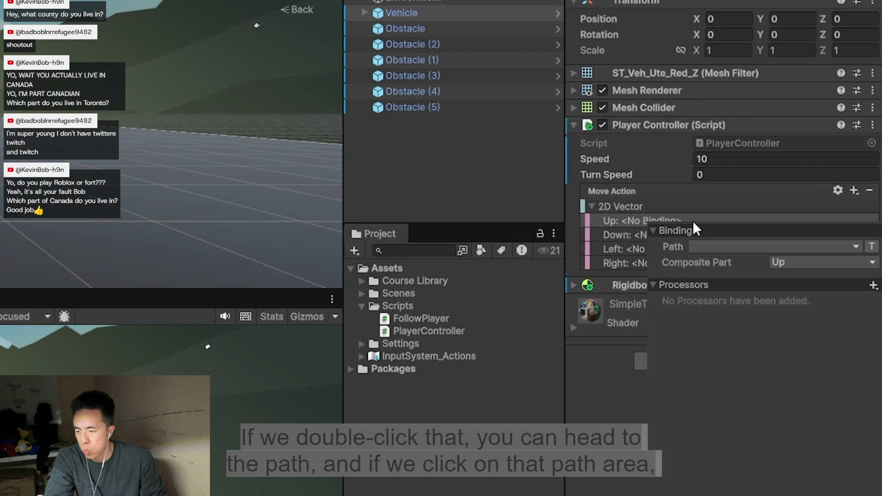
click(721, 244)
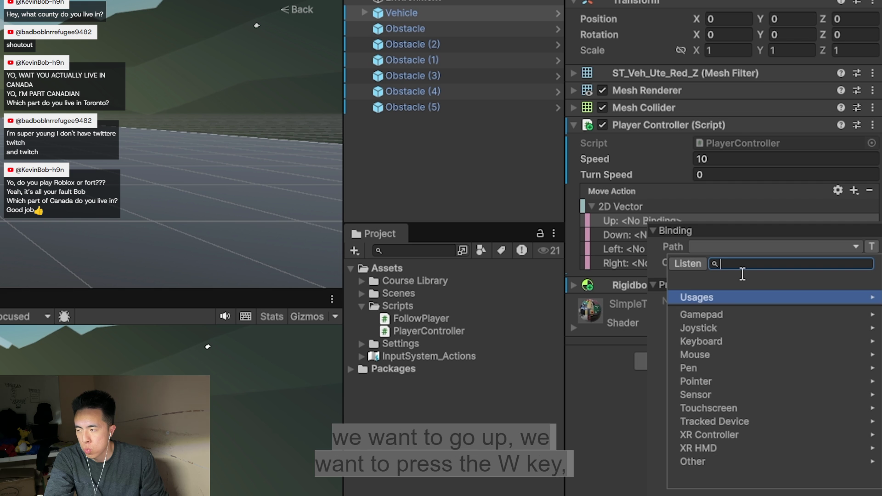
text(w)
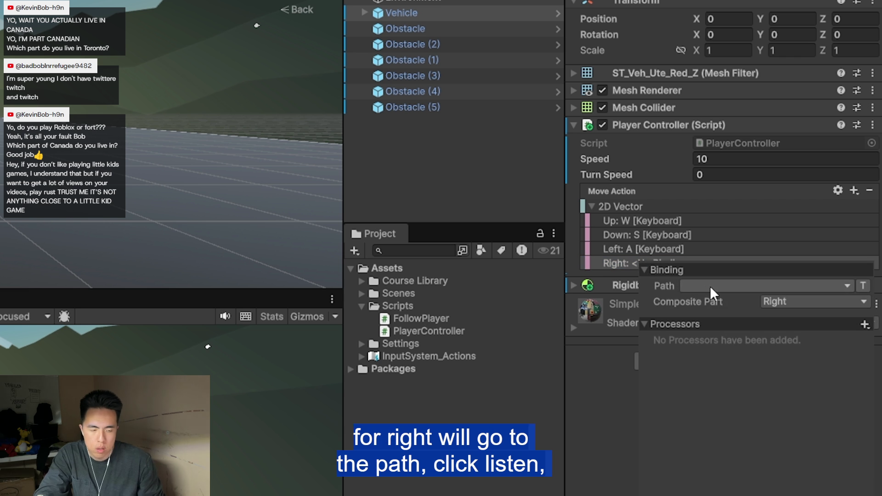
click(690, 301)
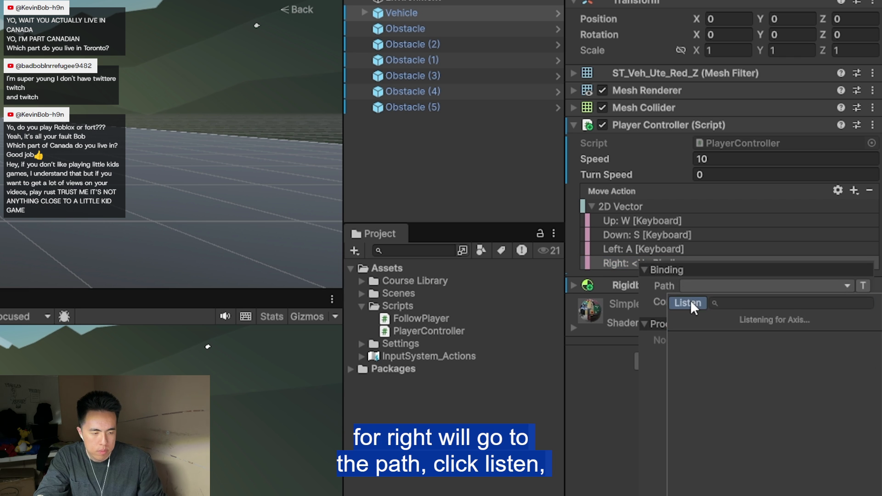
key(d)
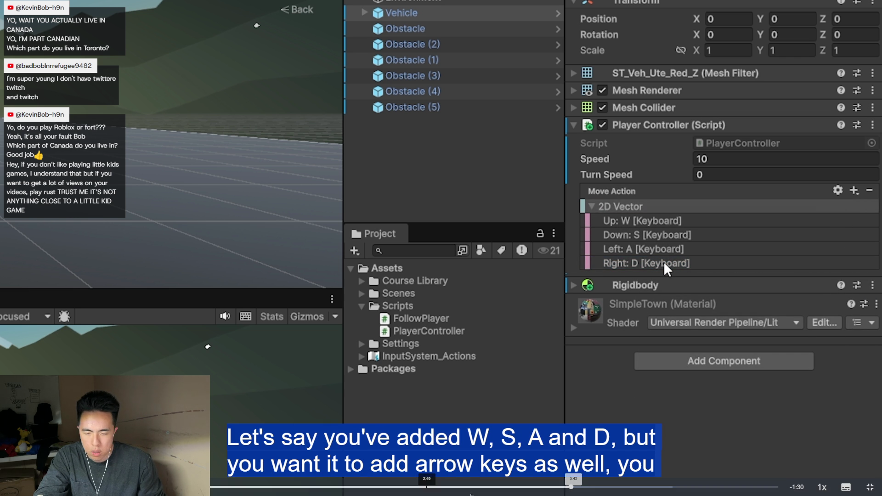
Rewatch the binding step at 1.5x as a second arrow-key composite is added, through to the end
click(822, 488)
click(823, 433)
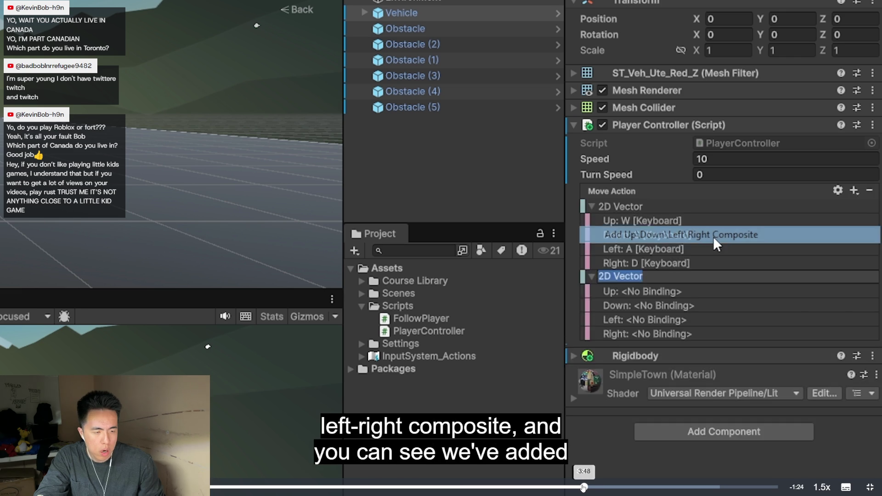
click(583, 488)
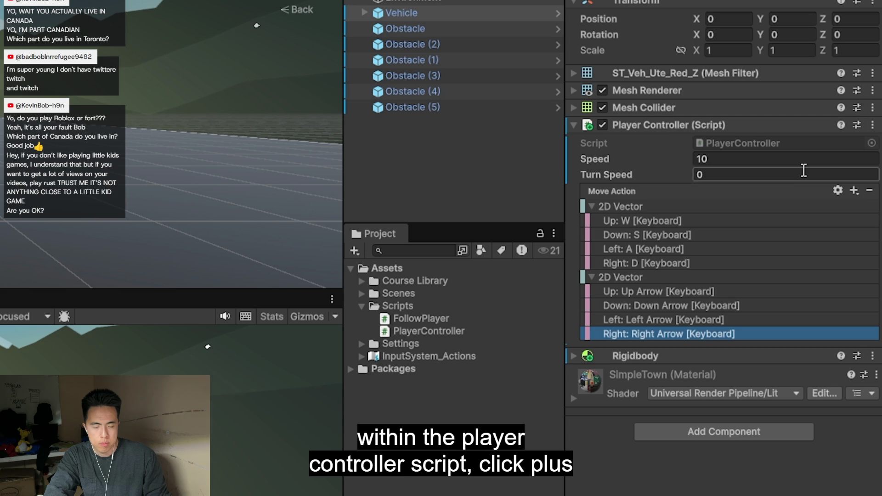
click(854, 190)
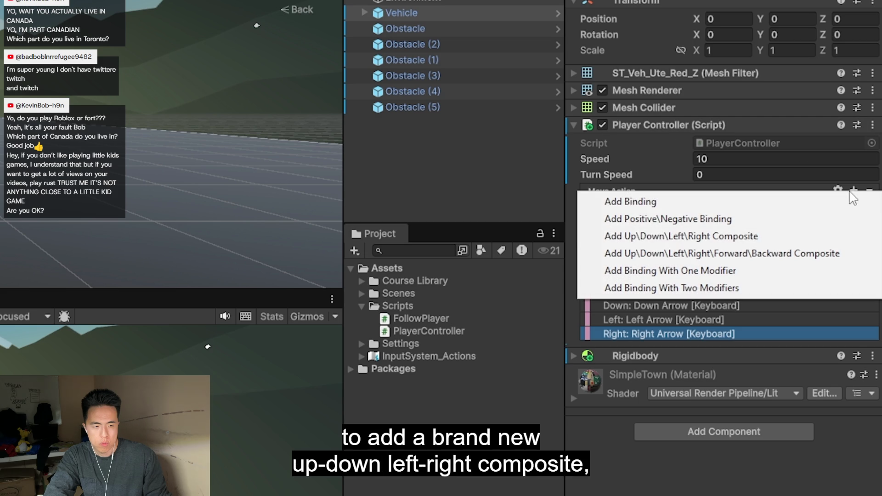
click(738, 240)
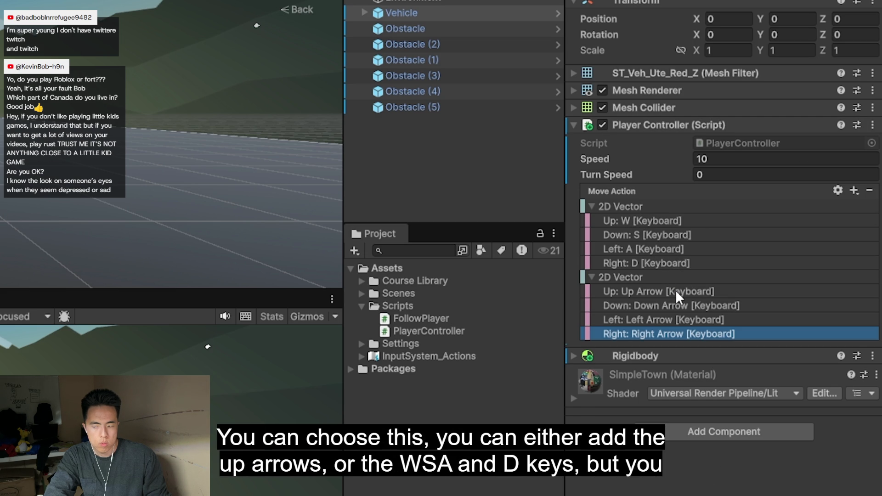
click(689, 221)
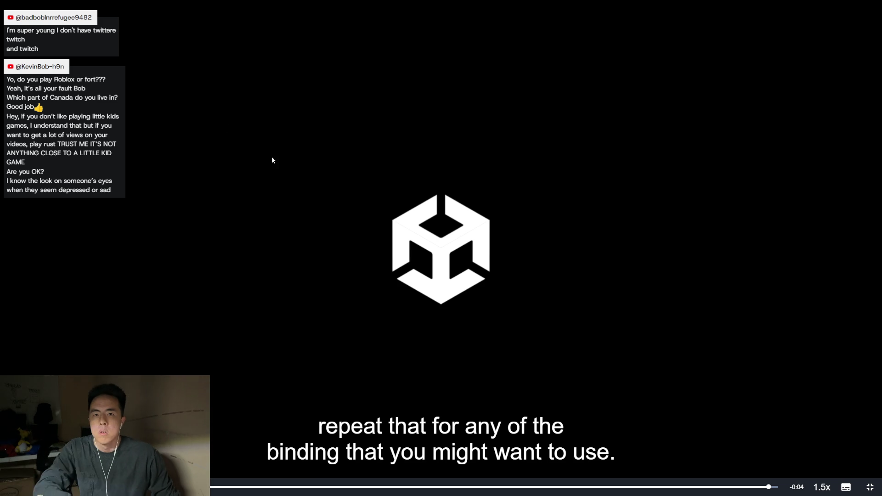
Review step 4's written WASD binding steps, then bring up PlayerController.cs in VS Code
click(871, 488)
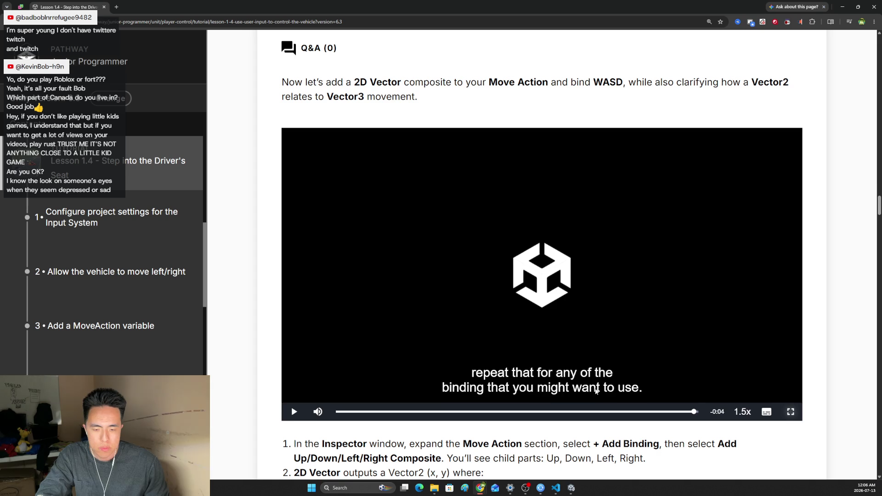
scroll(579, 374, down, 3)
scroll(577, 371, down, 2)
scroll(572, 362, down, 3)
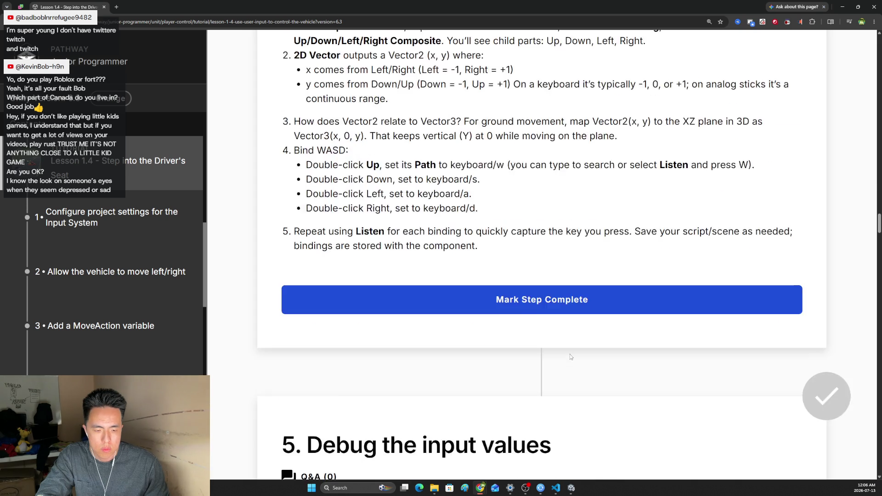
scroll(567, 353, down, 2)
scroll(565, 352, up, 1)
scroll(573, 335, up, 2)
scroll(572, 325, up, 2)
scroll(571, 314, up, 1)
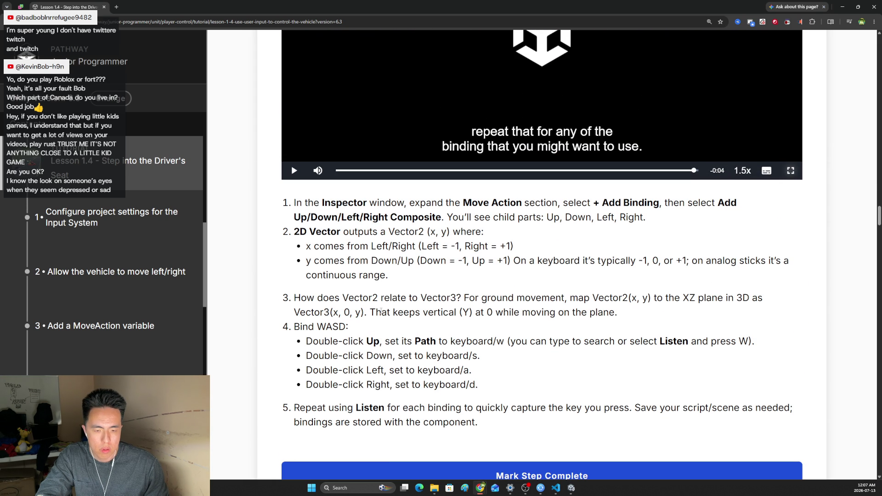
drag(381, 314, 393, 314)
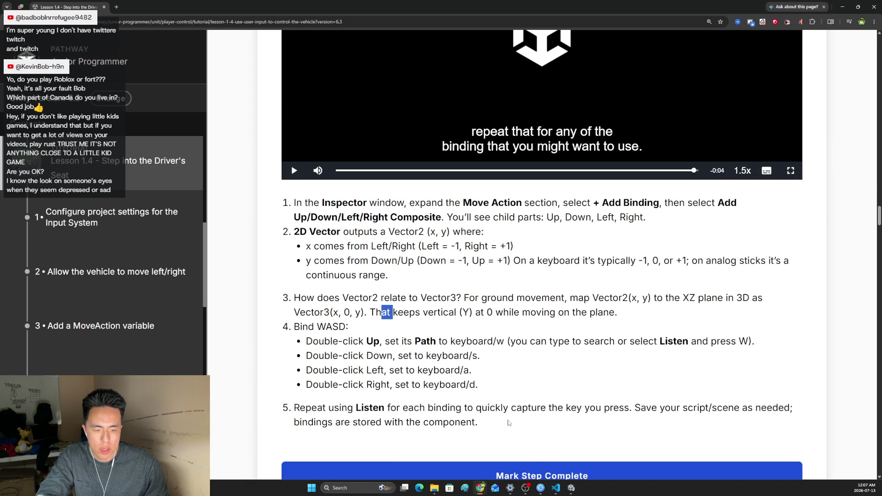
click(556, 487)
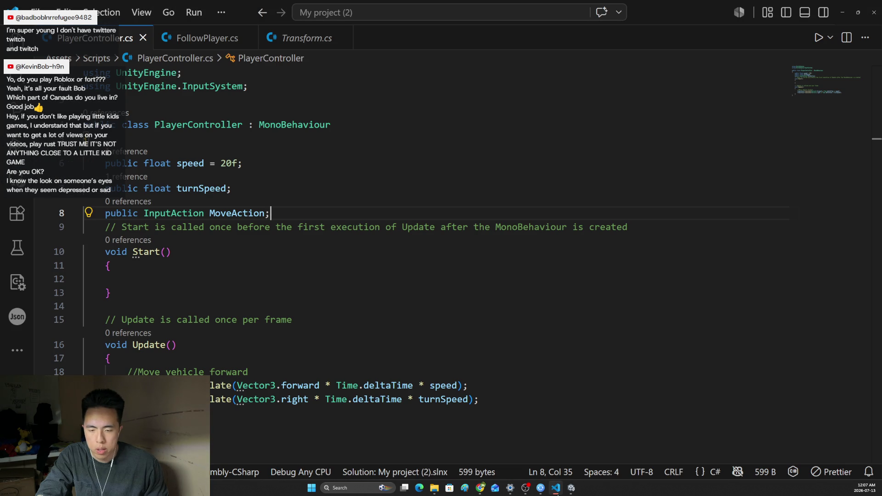
Add an Up/Down/Left/Right (2D Vector) composite to the Vehicle's Move Action
click(556, 487)
click(571, 487)
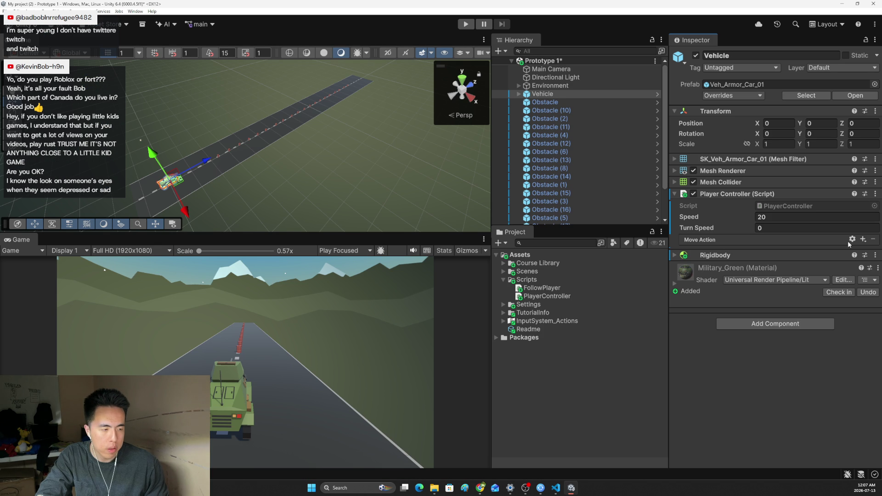
click(864, 239)
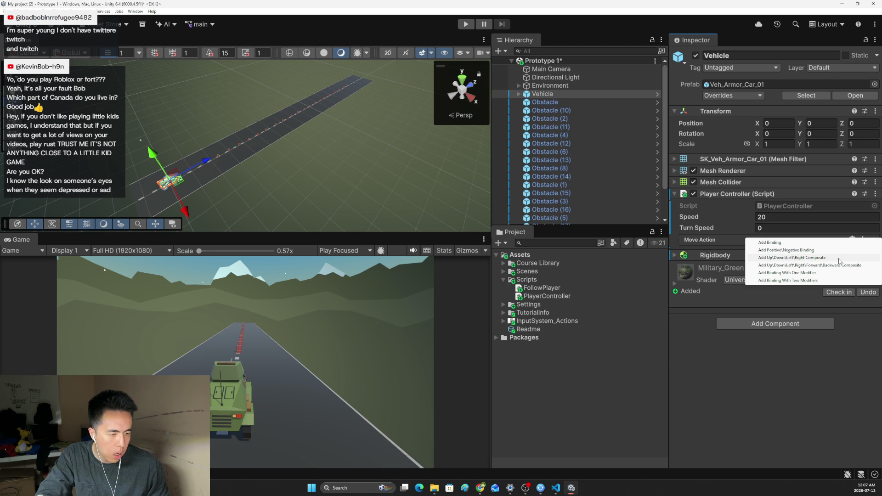
click(839, 259)
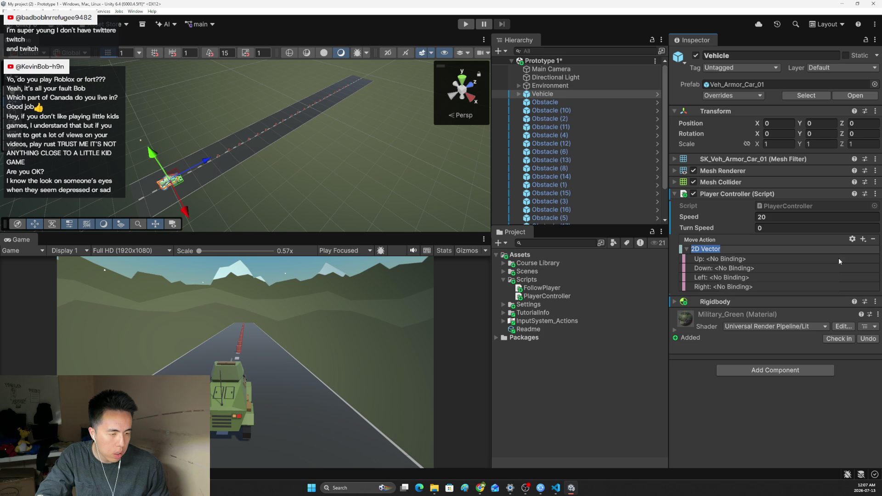
Bind the composite's Up part to W [Keyboard] via Listen
click(718, 260)
click(711, 259)
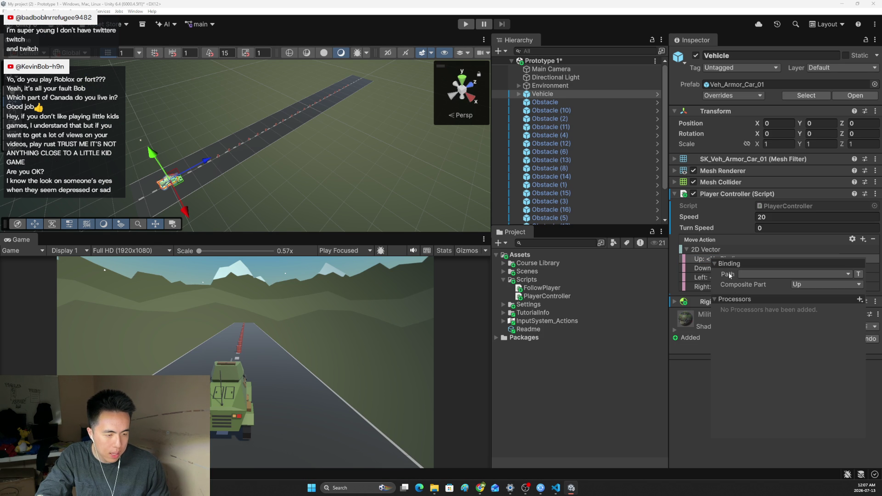
click(701, 267)
click(729, 255)
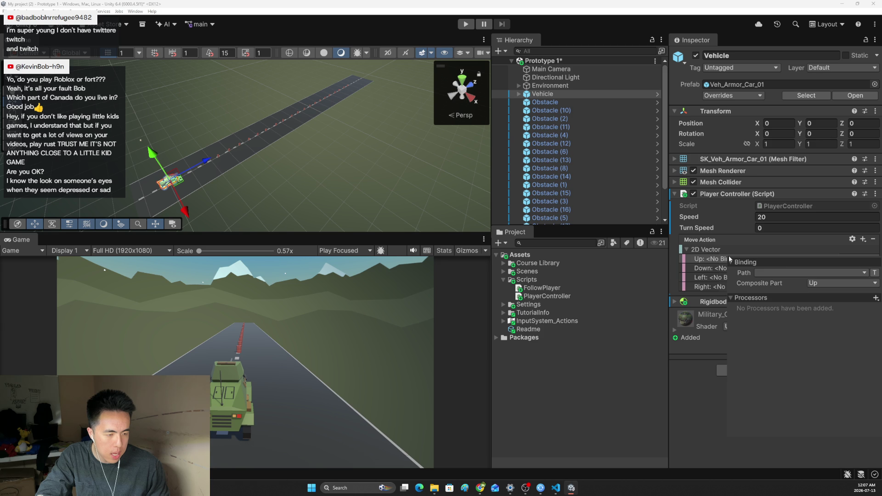
click(782, 273)
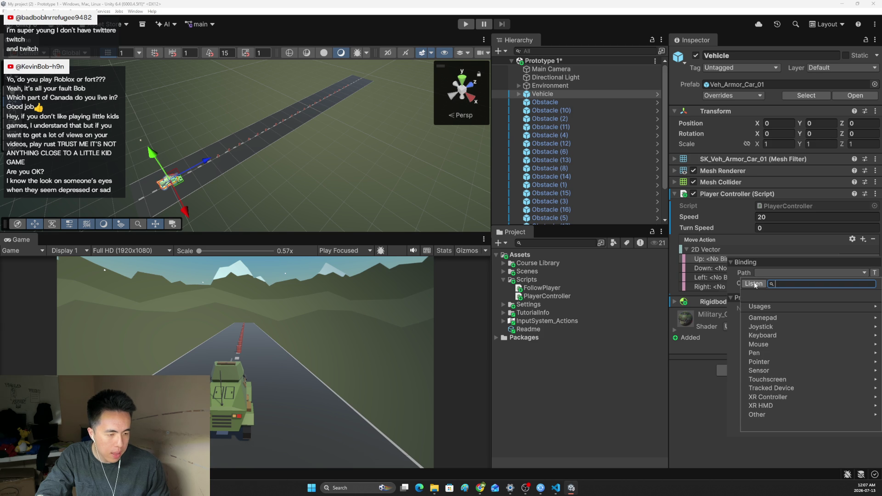
click(754, 285)
key(w)
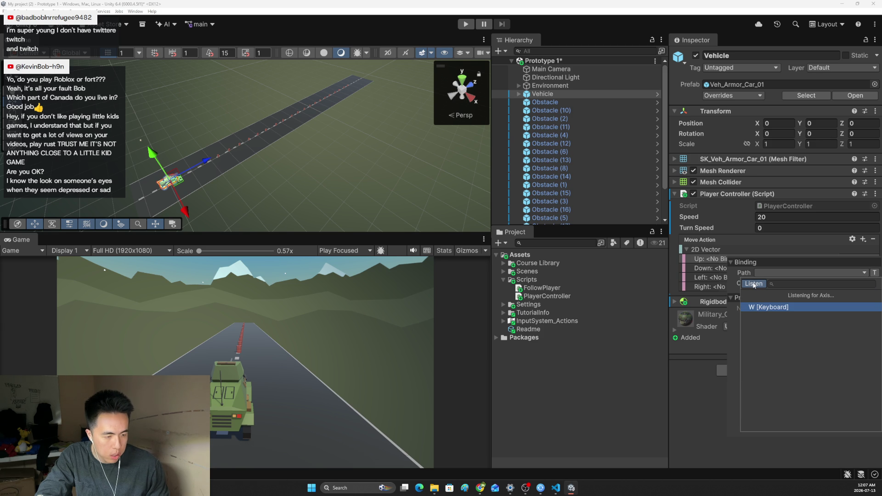
click(755, 309)
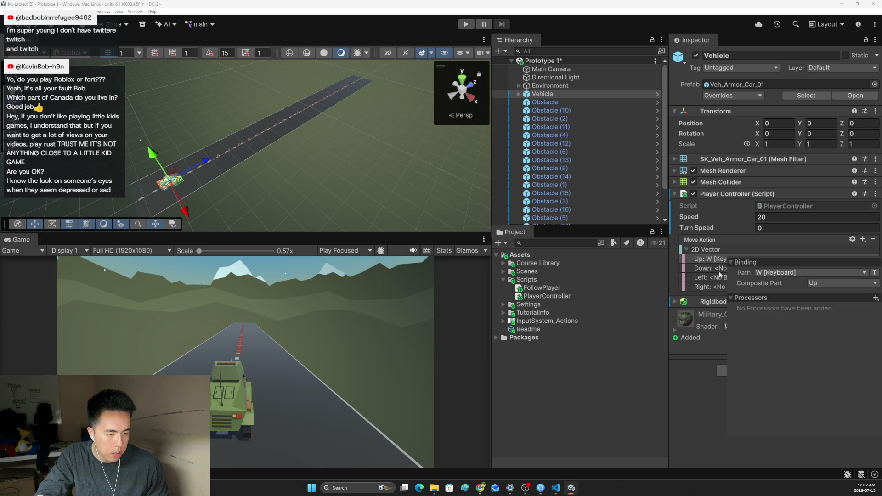
Bind the composite's Down part to S [Keyboard] via Listen
click(730, 268)
click(759, 284)
click(759, 296)
key(s)
key(Escape)
click(765, 285)
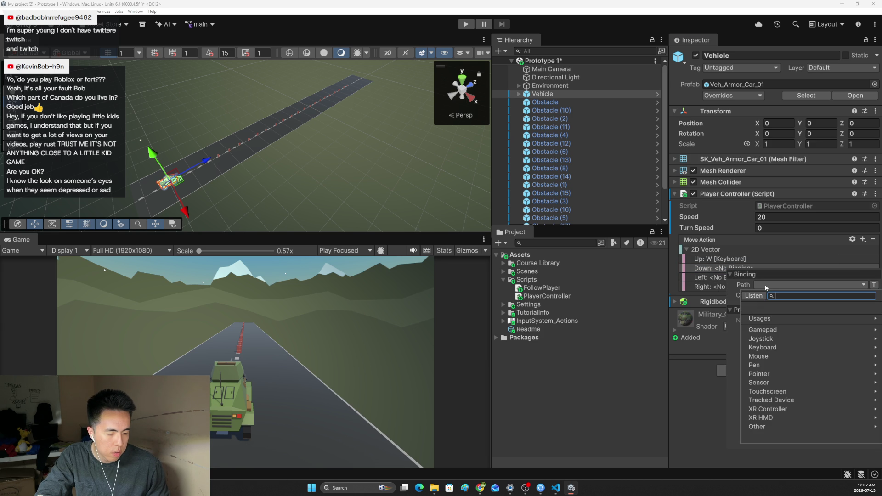
click(757, 297)
key(s)
Bind the composite's Left part to A [Keyboard] via Listen
click(777, 319)
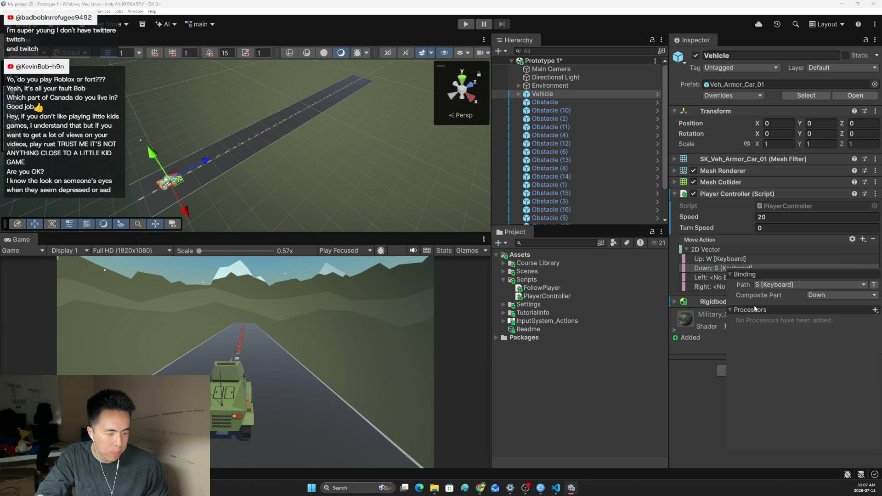
click(726, 279)
click(767, 294)
click(755, 304)
key(a)
click(759, 328)
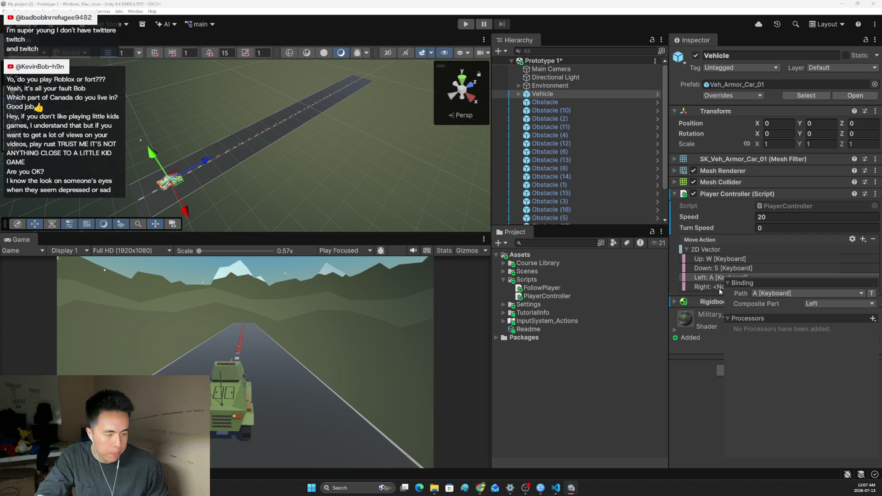
Bind the composite's Right part to D [Keyboard] via Listen
click(721, 288)
click(751, 304)
click(756, 318)
click(756, 317)
key(d)
click(761, 338)
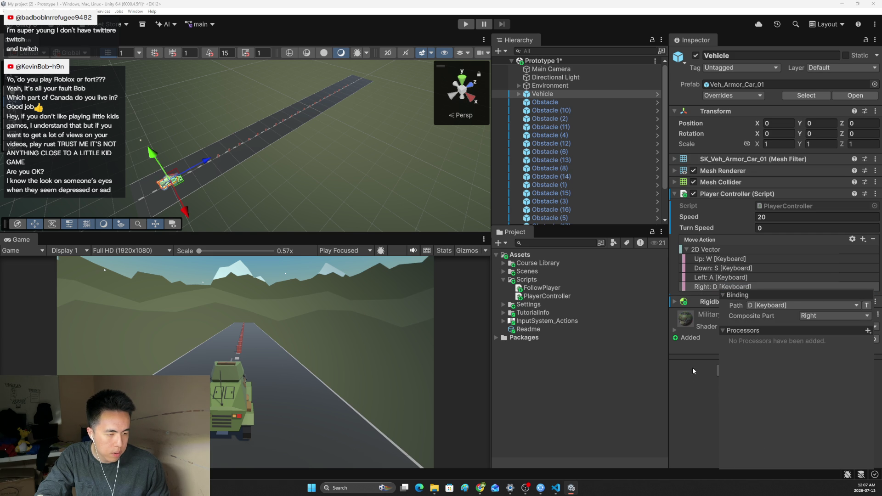
Add a second 2D Vector composite to Move Action with Up bound to Up Arrow
click(863, 239)
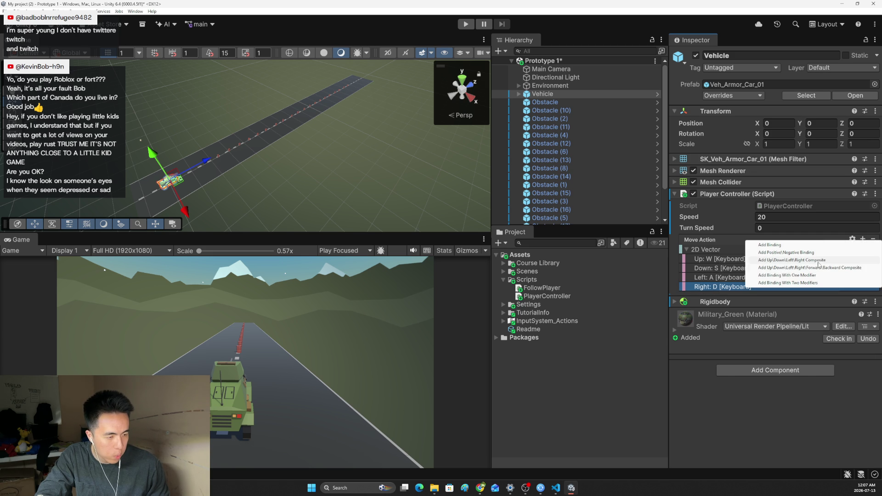
click(821, 260)
click(723, 307)
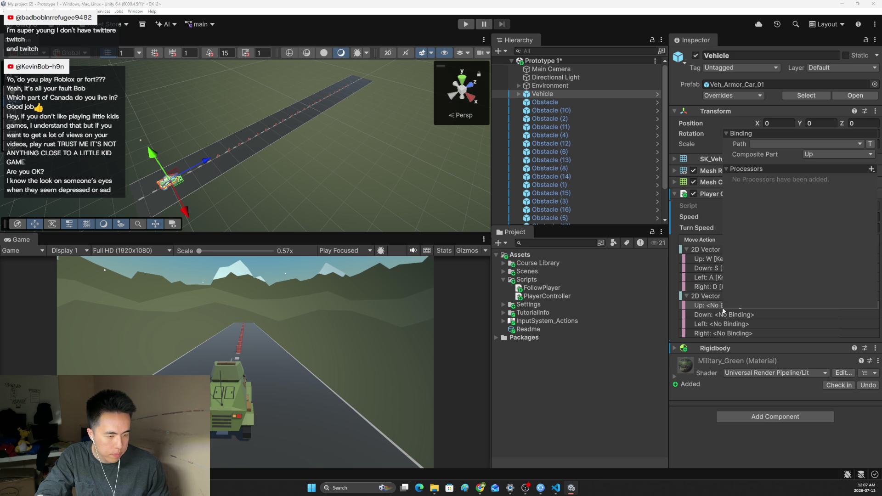
click(801, 144)
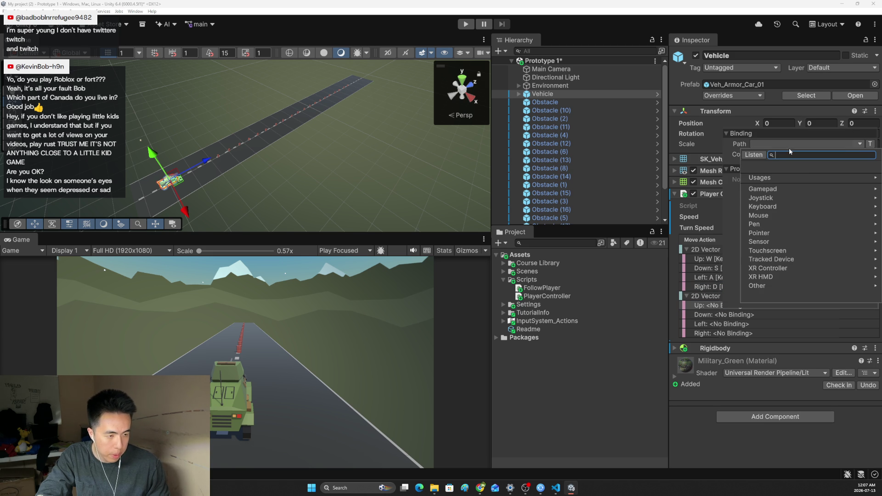
click(756, 156)
key(Up)
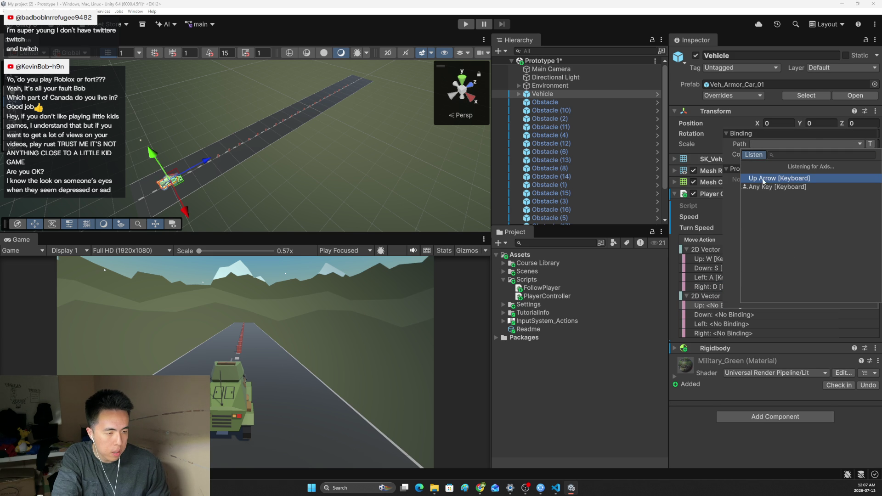
click(763, 178)
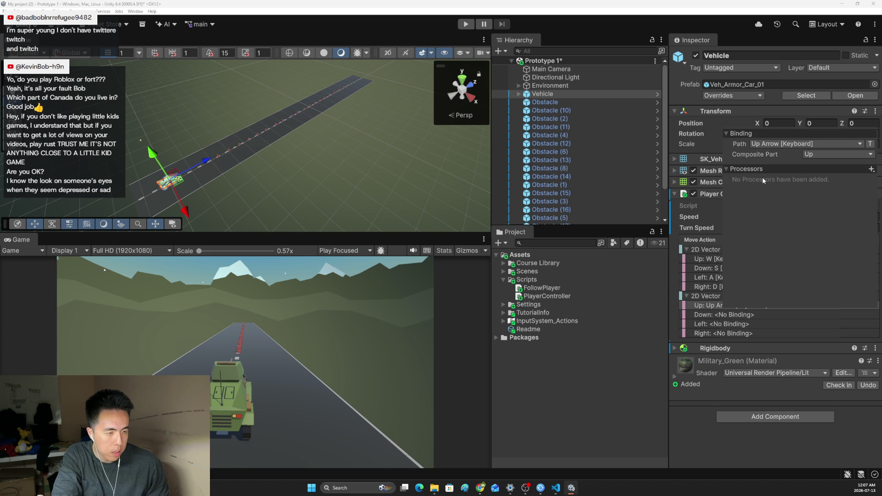
Bind the arrow composite's Down part to Down Arrow [Keyboard]
click(714, 315)
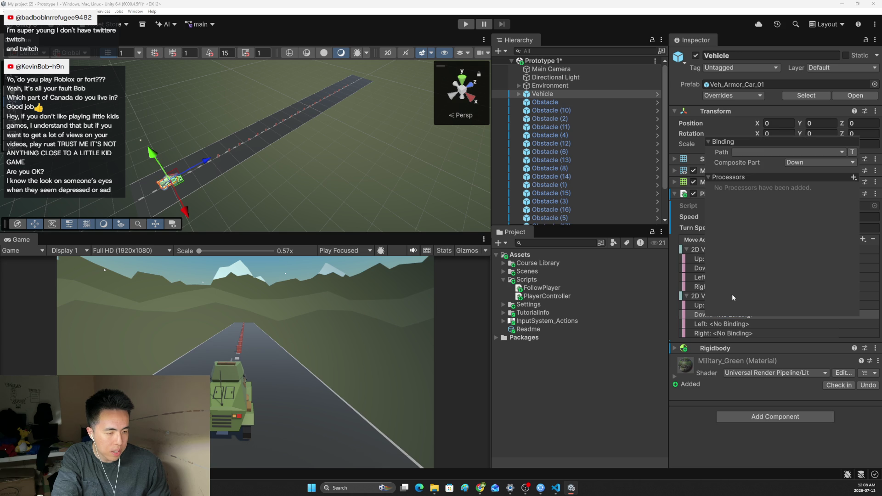
click(800, 152)
click(748, 165)
key(Down)
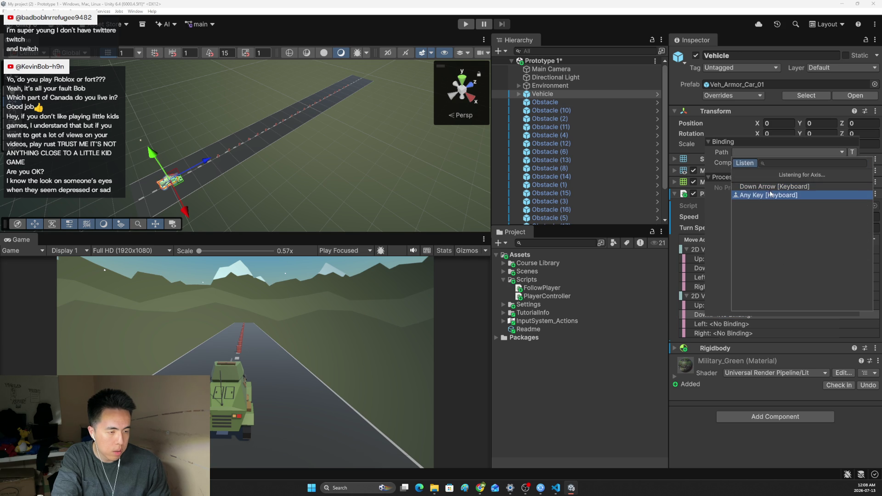
click(770, 187)
Set the arrow composite's Left part to Any Key after listening for Left Arrow
click(717, 325)
click(756, 161)
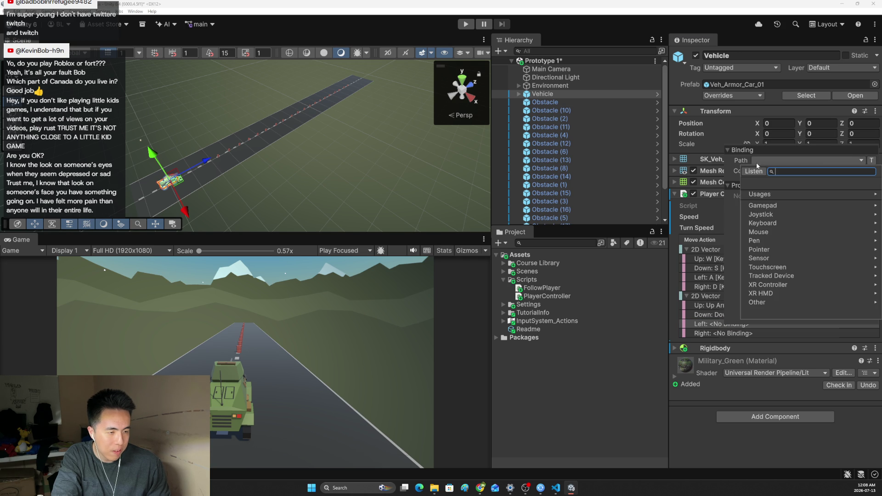
click(755, 171)
key(Left)
click(762, 200)
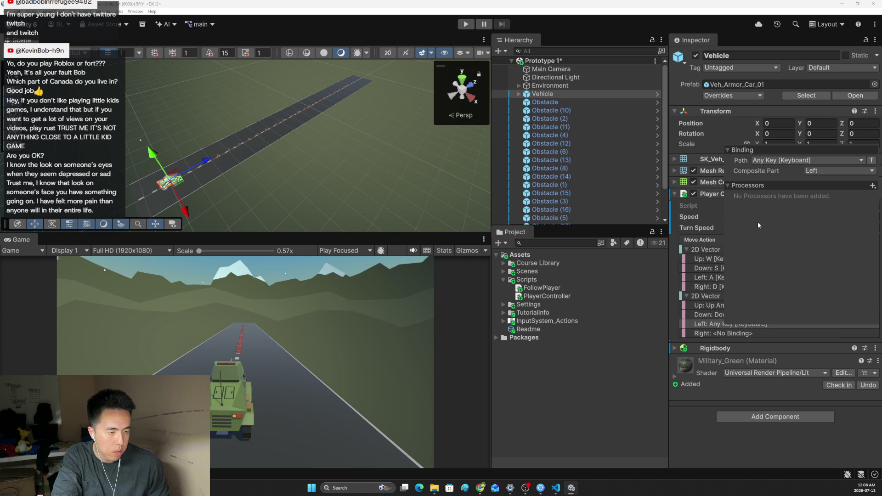
Bind the Right part to Right Arrow, close the binding details and return to the Unity Learn tutorial
click(726, 334)
click(764, 166)
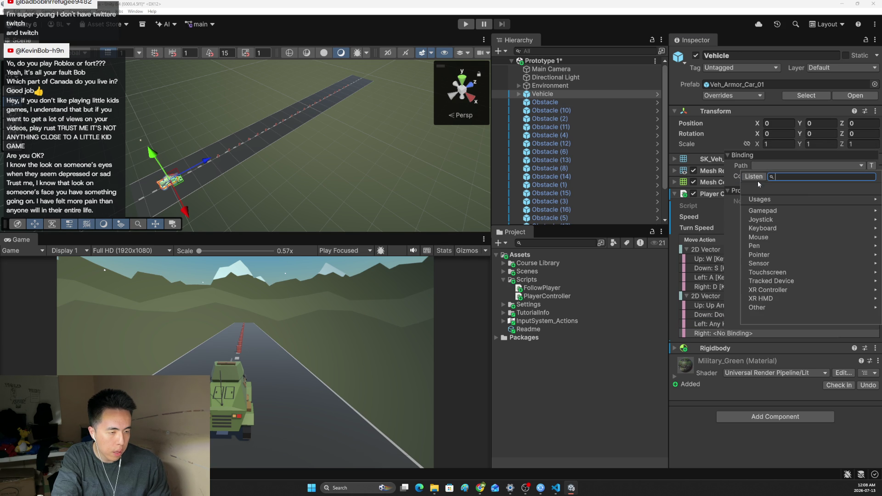
key(Right)
click(763, 197)
click(732, 155)
click(693, 436)
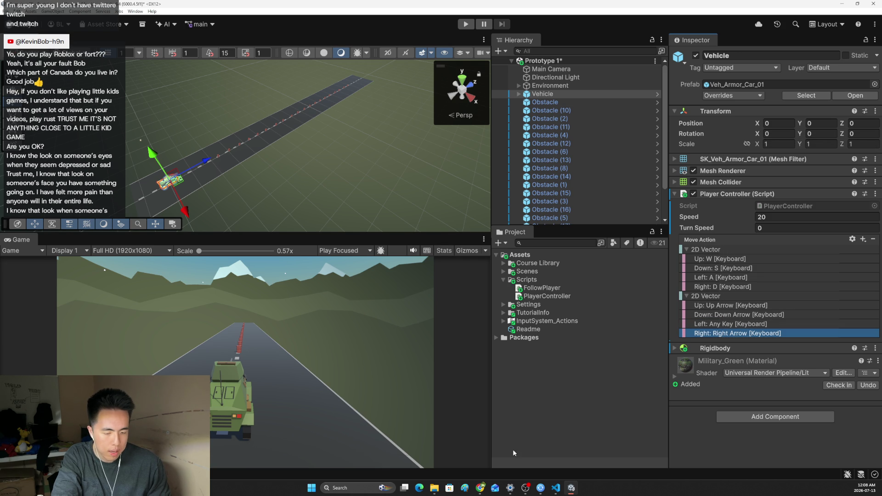
mouse_move(481, 488)
click(440, 453)
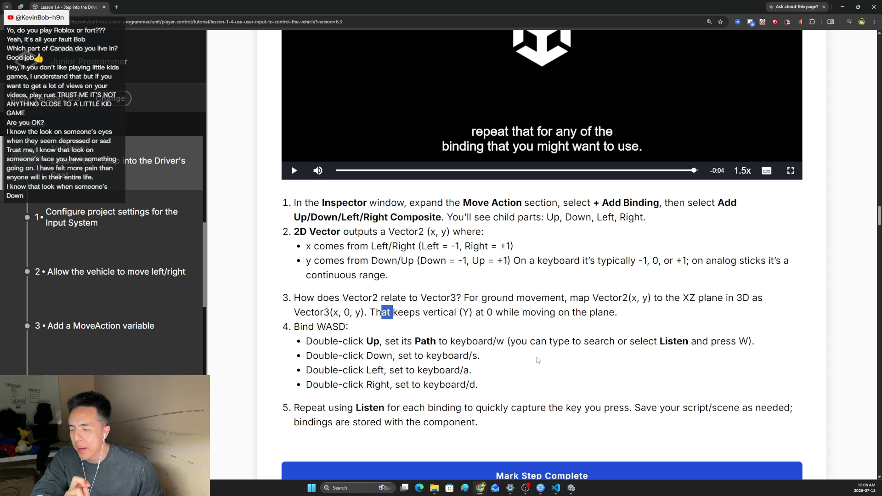
click(514, 402)
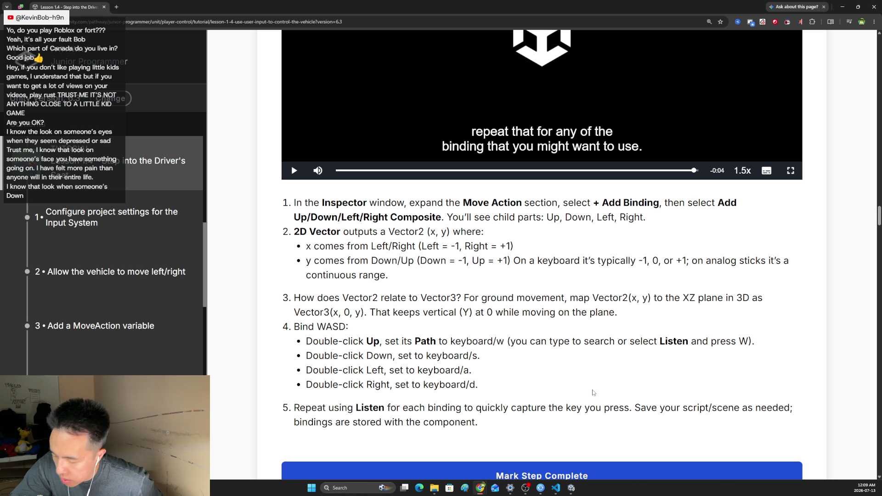
scroll(522, 323, down, 1)
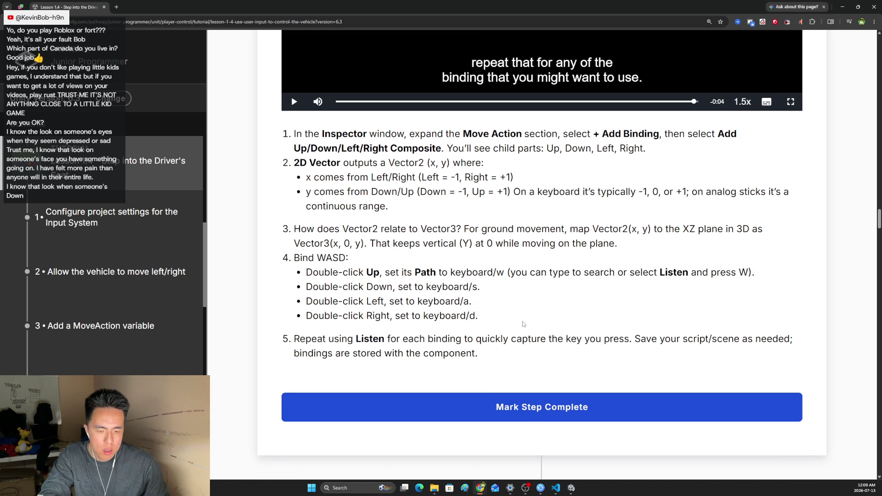
scroll(530, 318, down, 3)
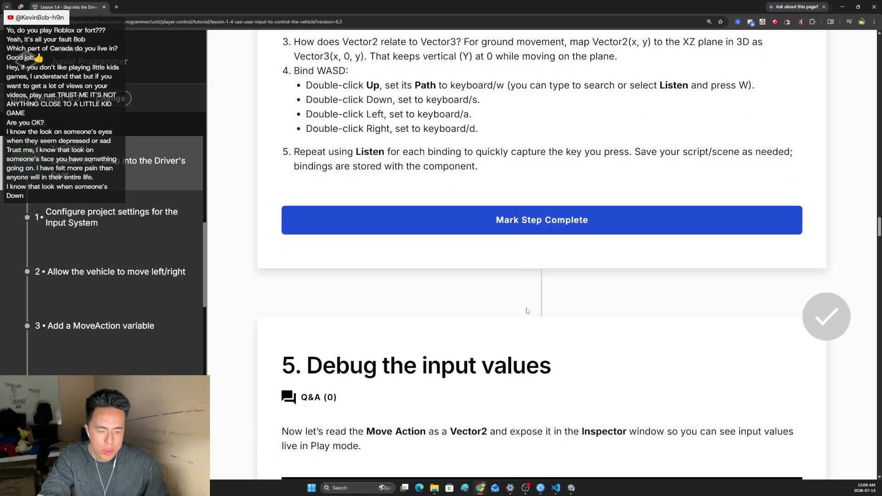
scroll(528, 314, down, 3)
scroll(528, 311, down, 1)
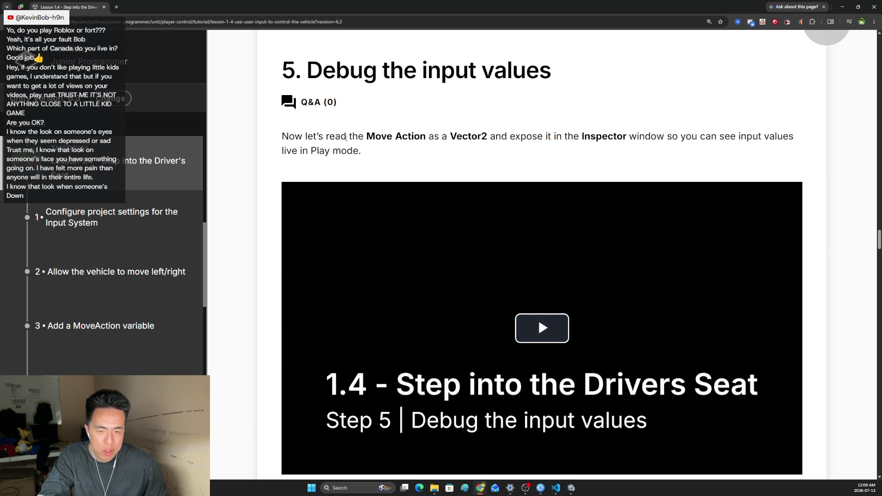
Highlight the Vector2 intro sentence and play the step 5 Debug the input values video full screen
drag(347, 137, 477, 137)
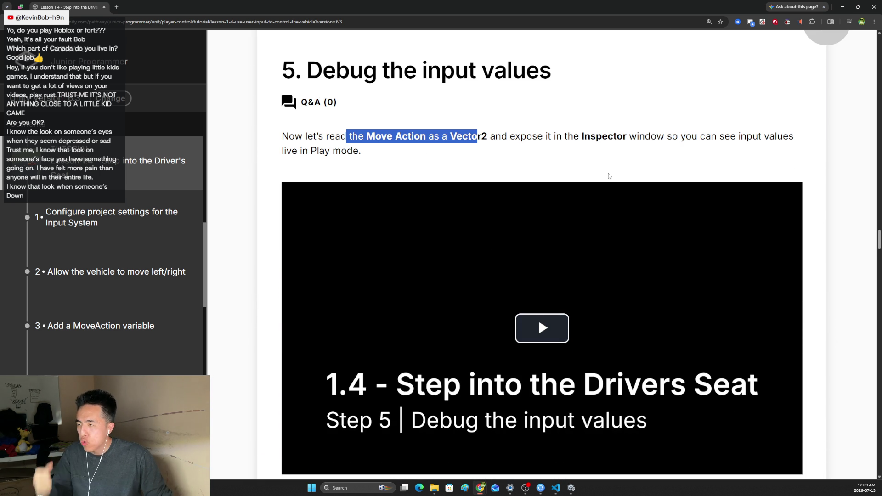
click(542, 324)
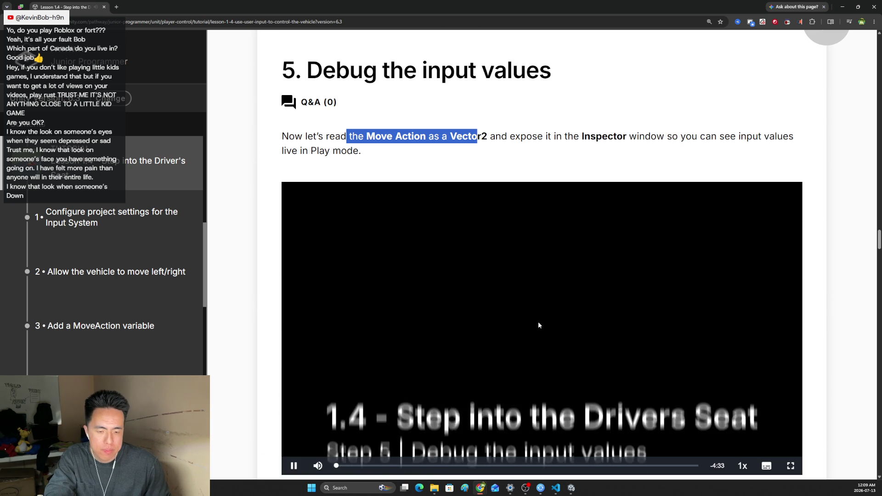
click(790, 430)
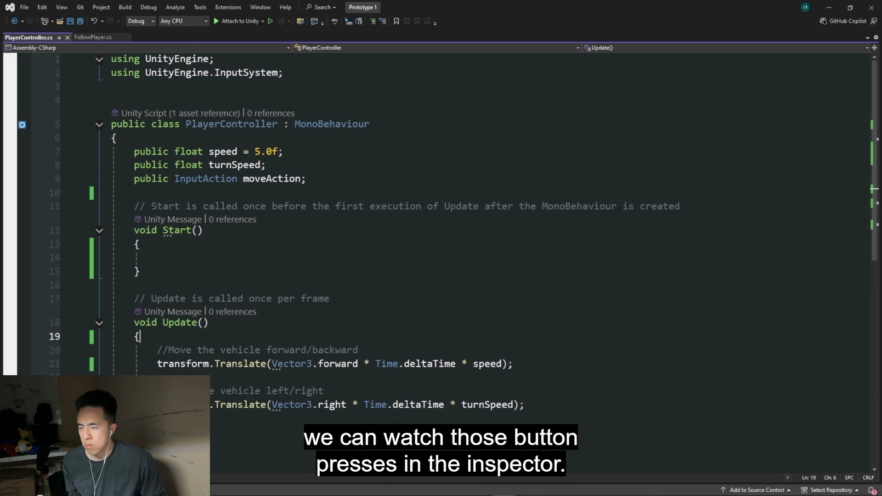
Add a line below moveAction for public Vector2 moveInput and move into Start() for moveAction.Enable()
click(317, 179)
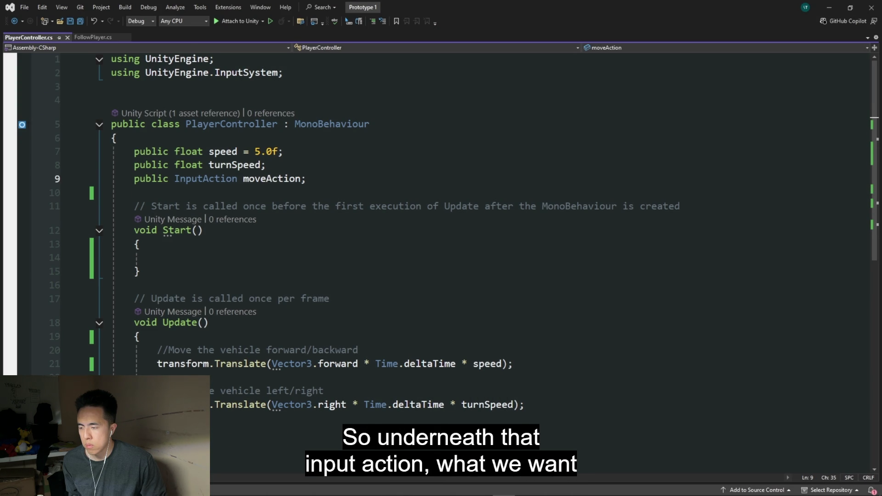
key(Return)
text(public )
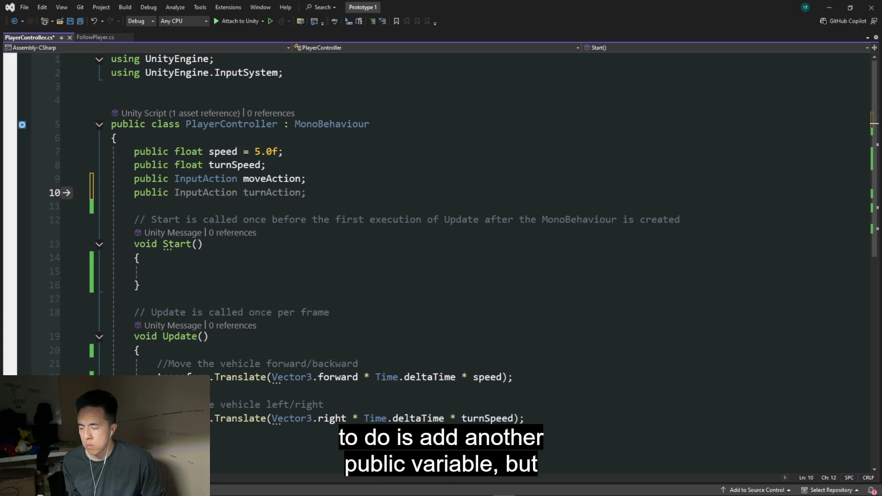
text(Vector2 )
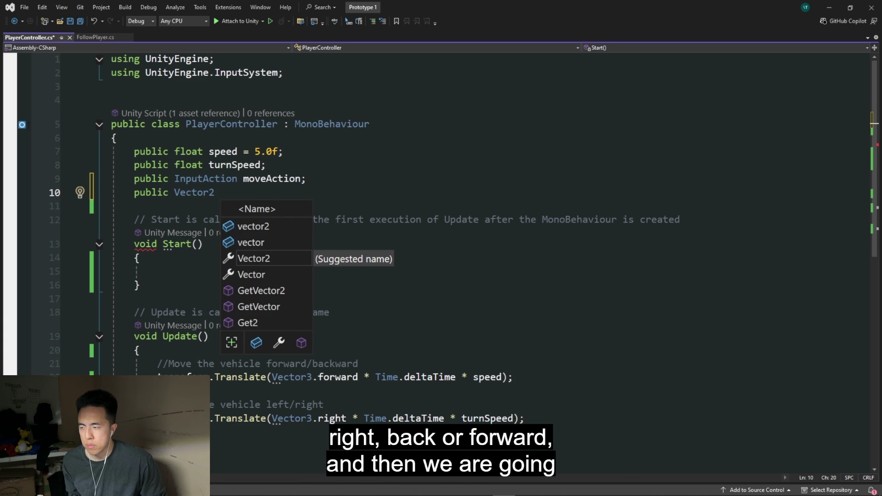
text(moveInpu)
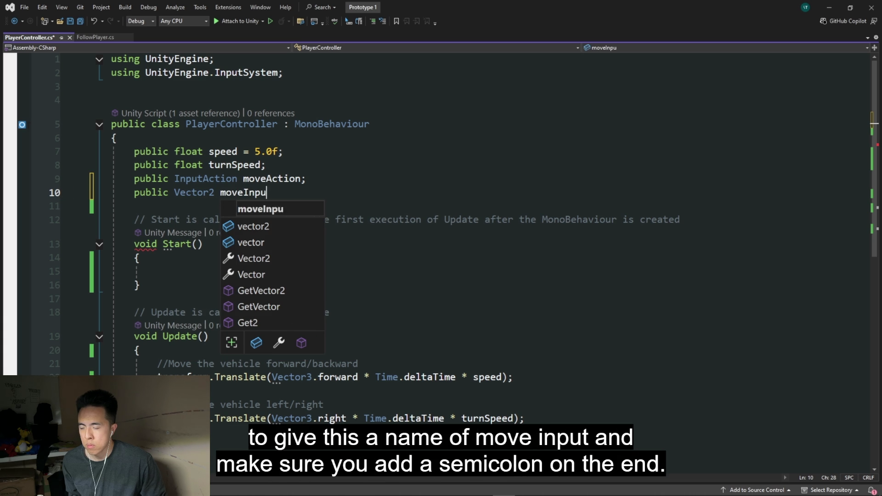
text(t;)
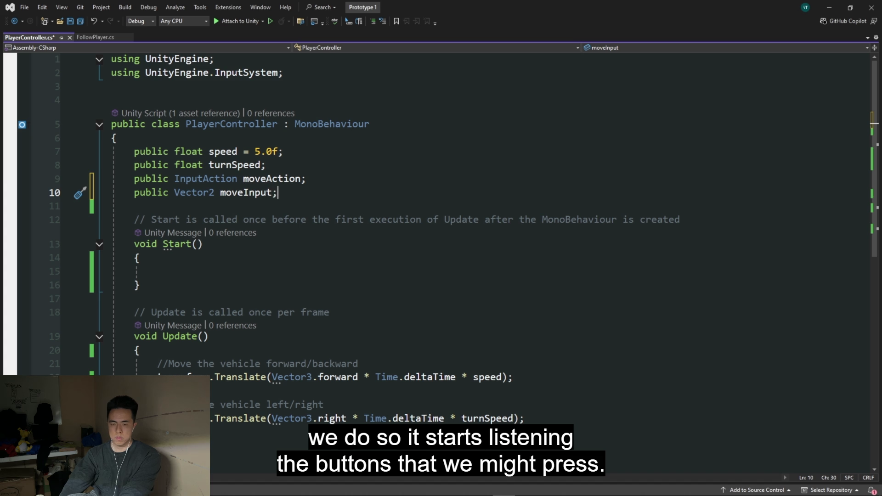
key(Down)
key(Down)
key(Down)
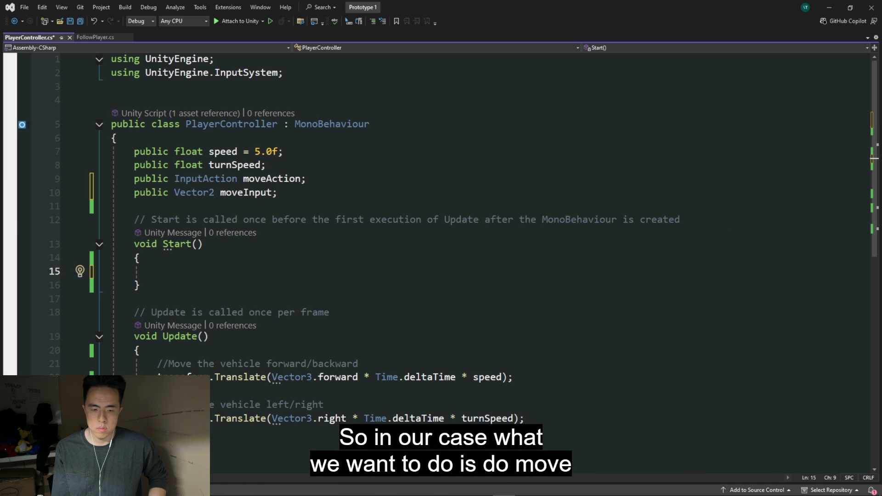
text(moveAction.E)
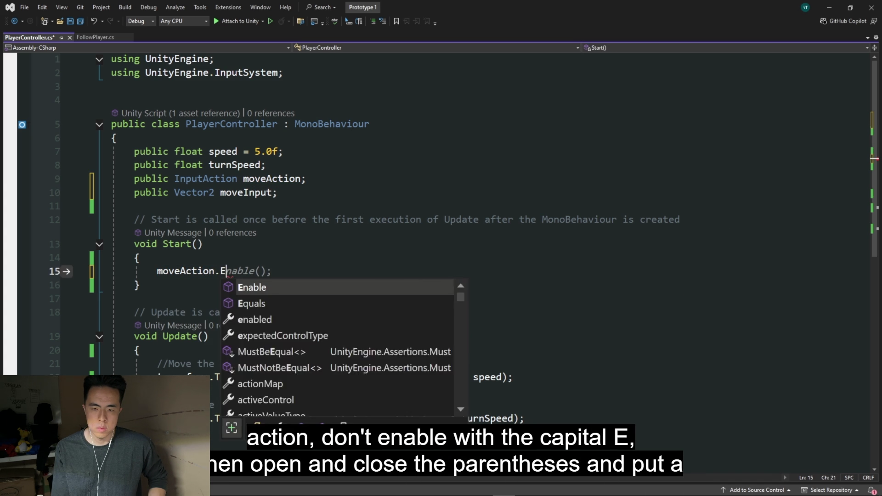
text(nable())
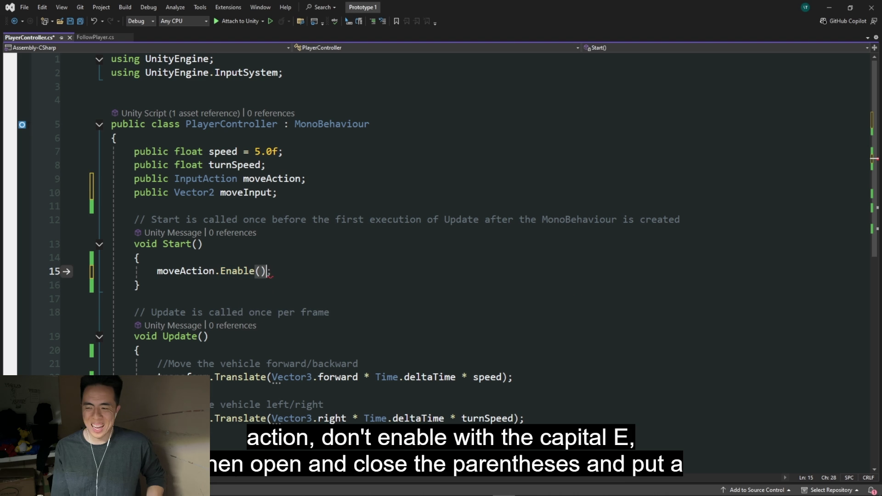
text(;)
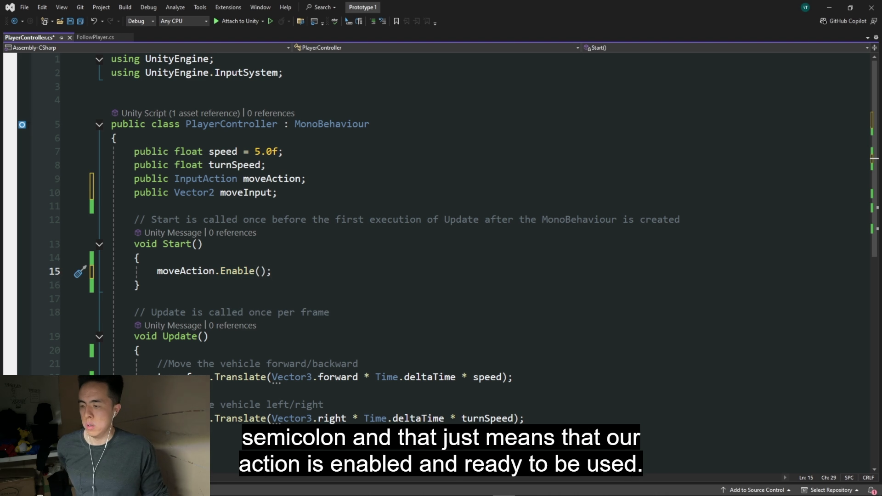
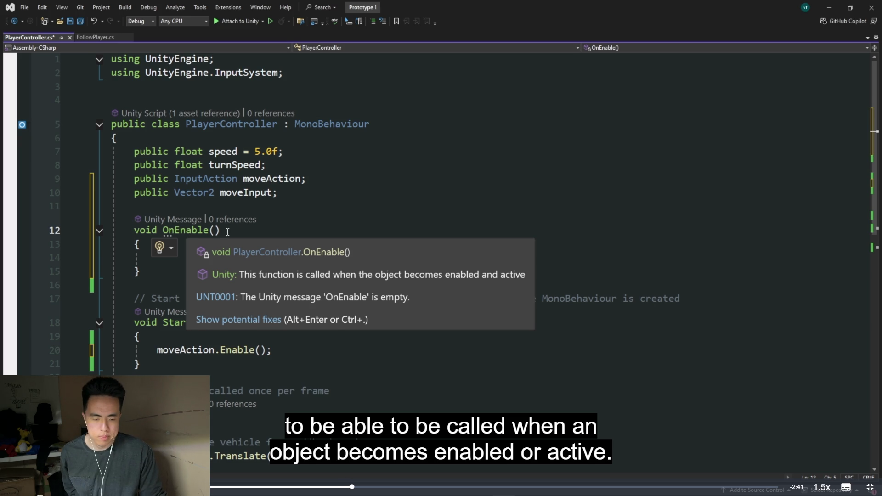
Try moving the moveAction enable call into OnEnable, then undo so it stays in Start
click(157, 350)
key(shift+End)
key(ctrl+x)
key(Up)
key(Up)
key(Up)
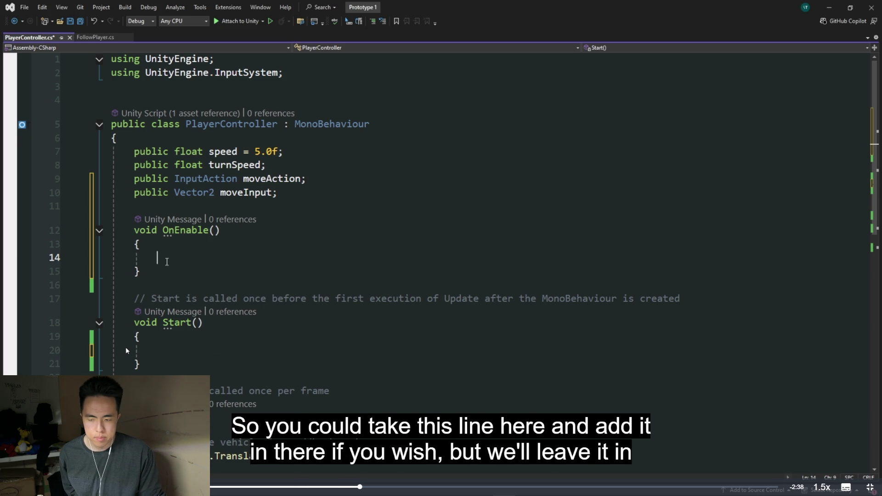
key(ctrl+v)
key(ctrl+z)
key(ctrl+z)
key(ctrl+z)
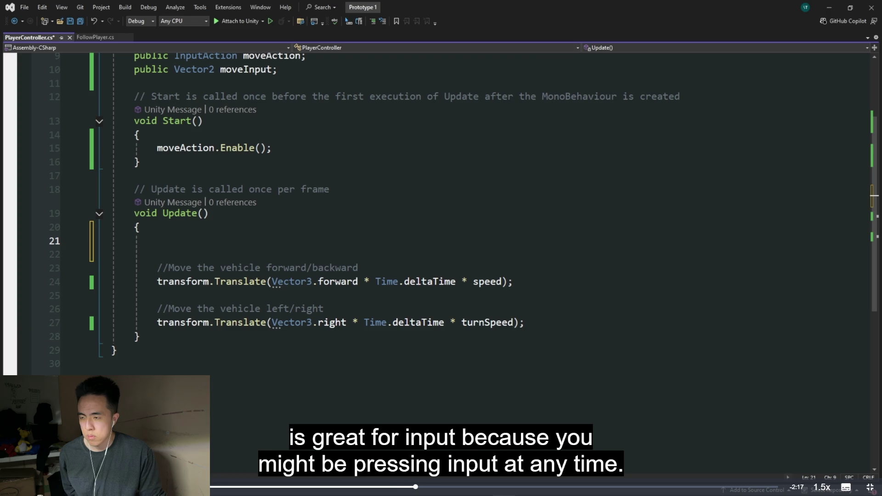
text(moveinpu)
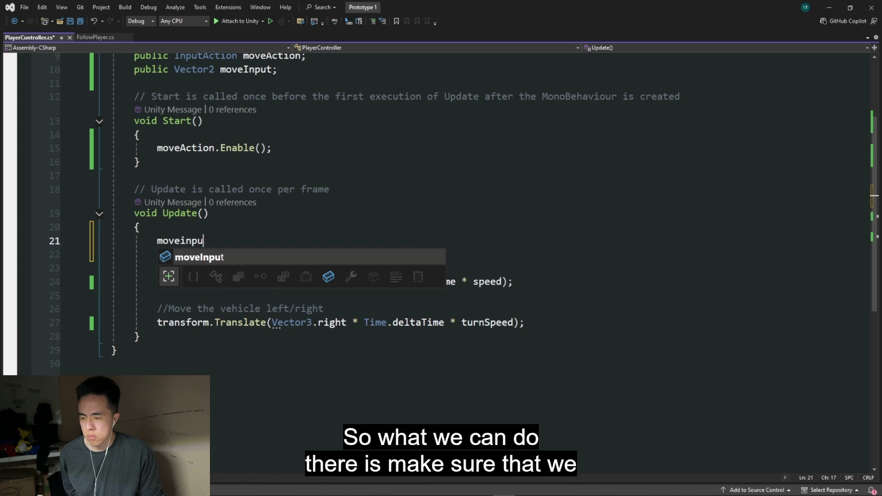
Add moveInput = moveAction.ReadValue<Vector2>(); at the top of Update and save the script
key(Tab)
text(= )
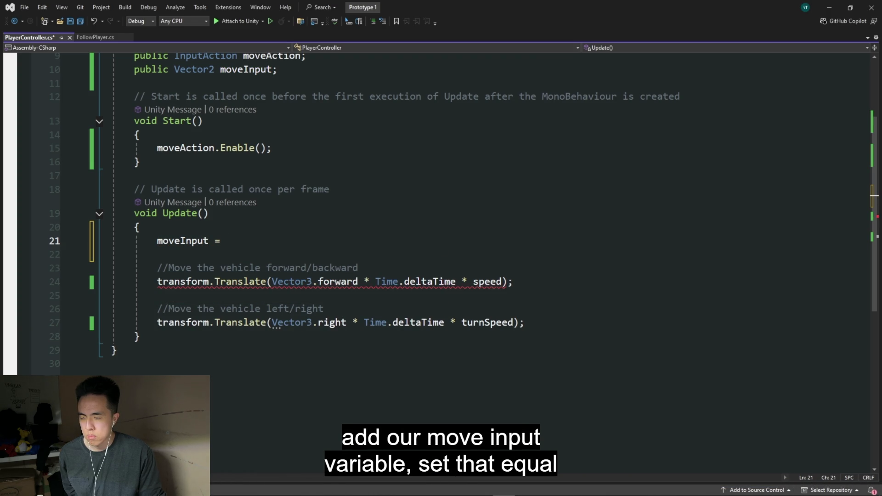
text(move)
key(Up)
key(Tab)
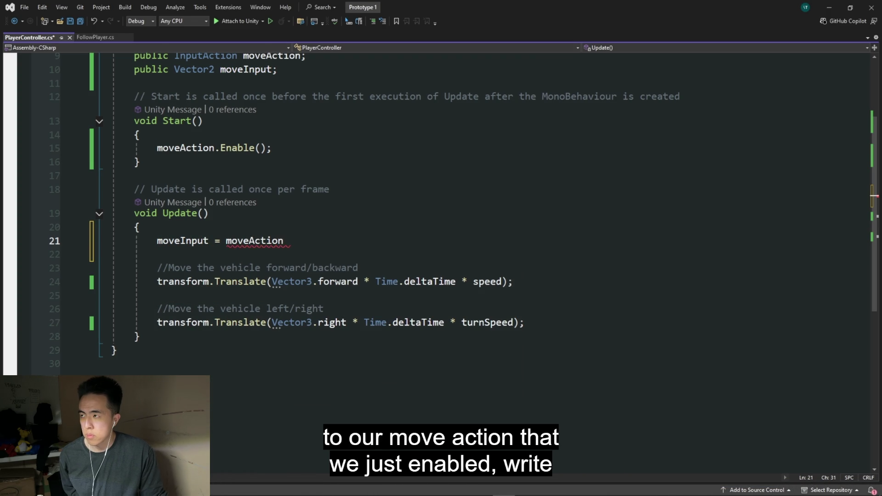
text(.Read)
key(Tab)
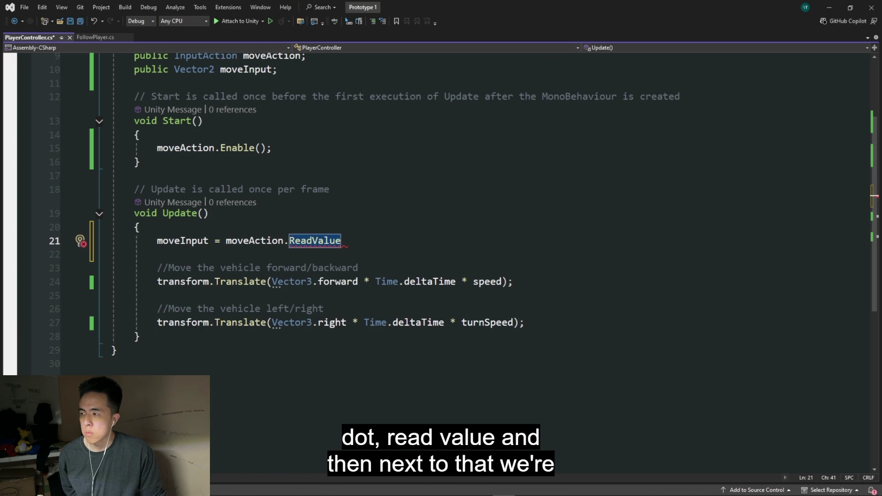
text(<)
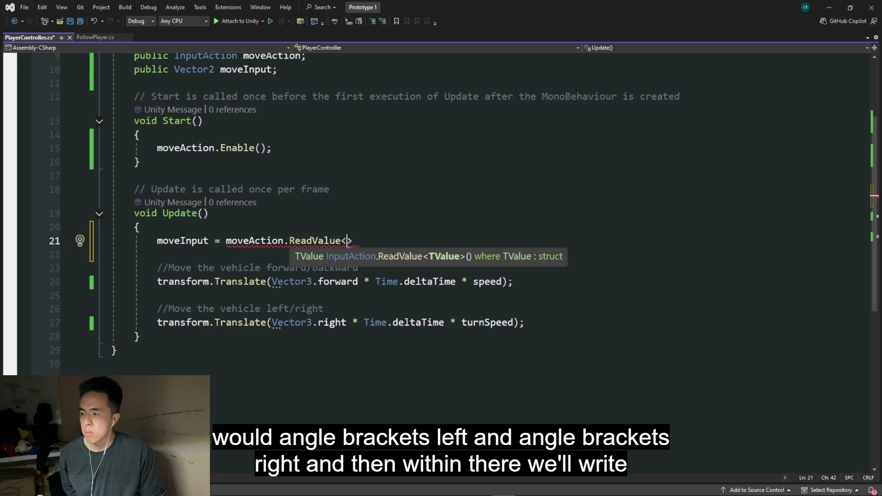
text(Vecto)
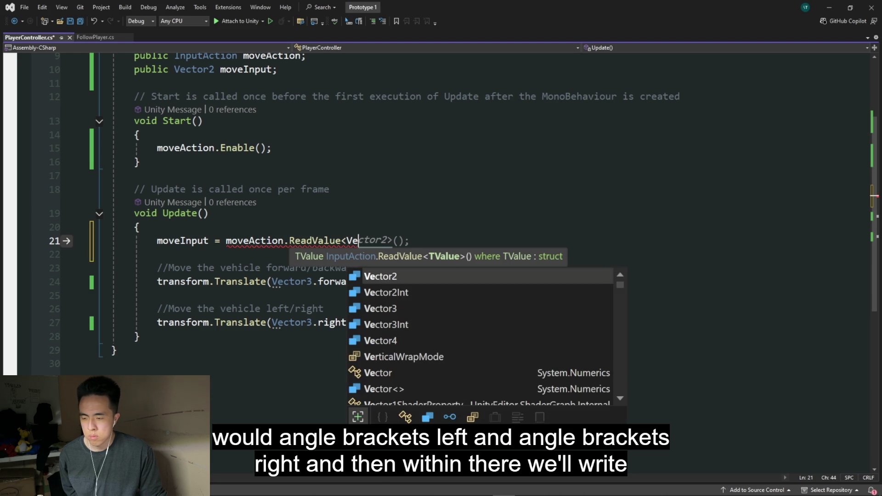
key(Tab)
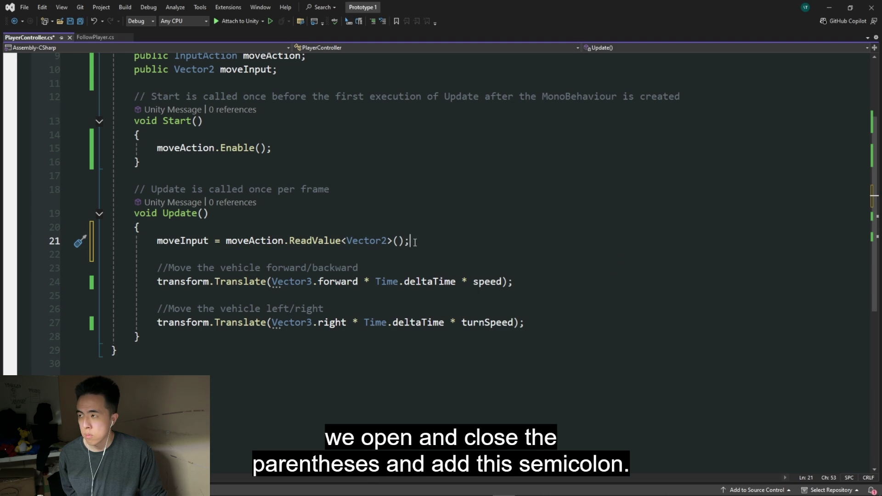
click(181, 241)
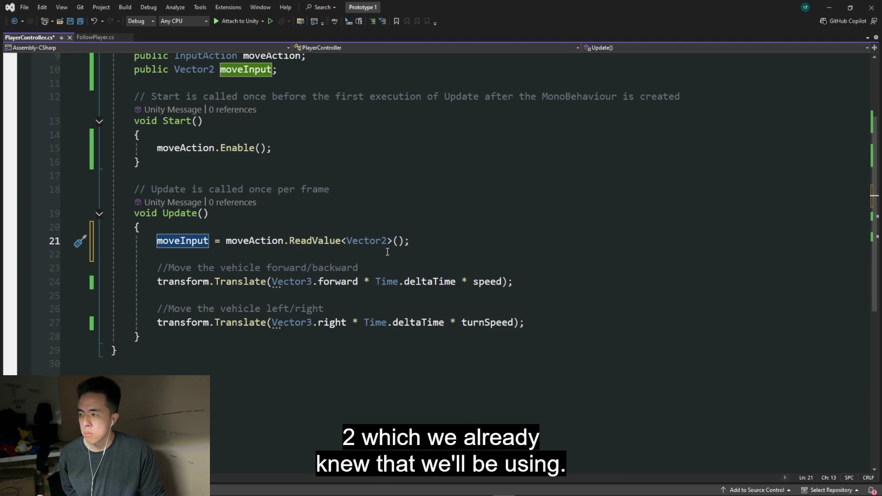
click(386, 253)
key(ctrl+s)
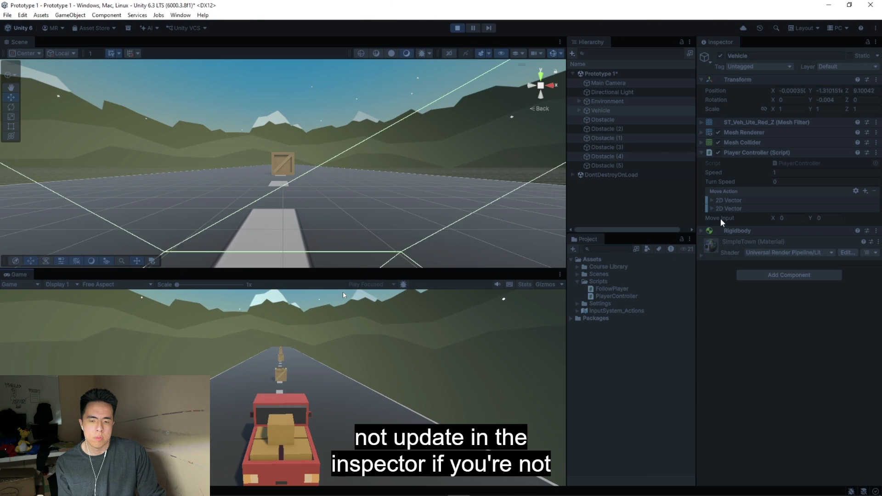
Steer the vehicle with A, D and W in Play mode and watch Move Input X and Y change
key(a)
key(d)
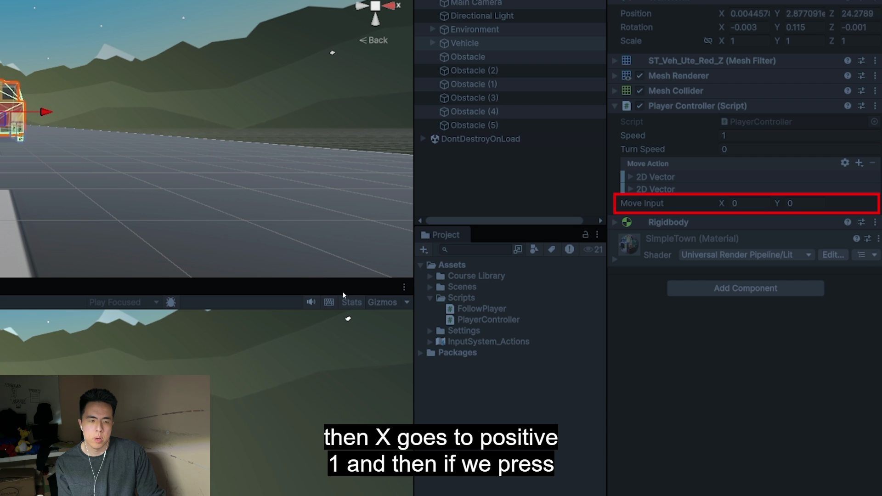
key(w)
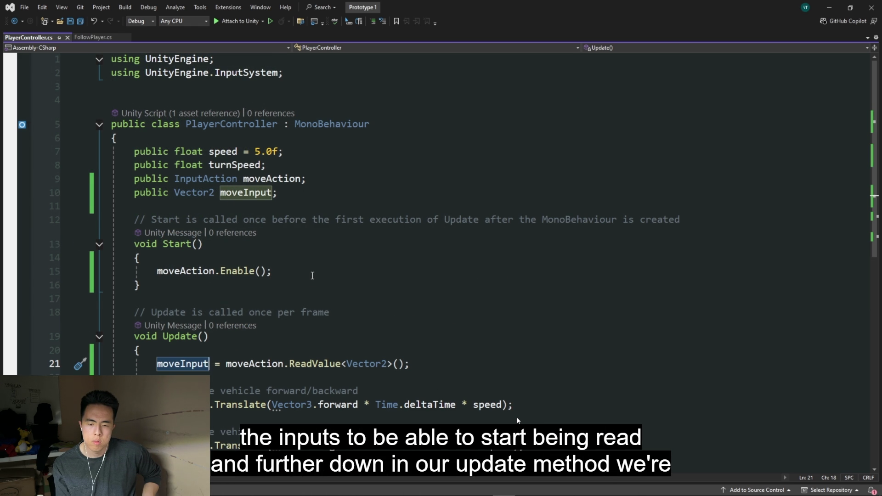
scroll(296, 246, down, 3)
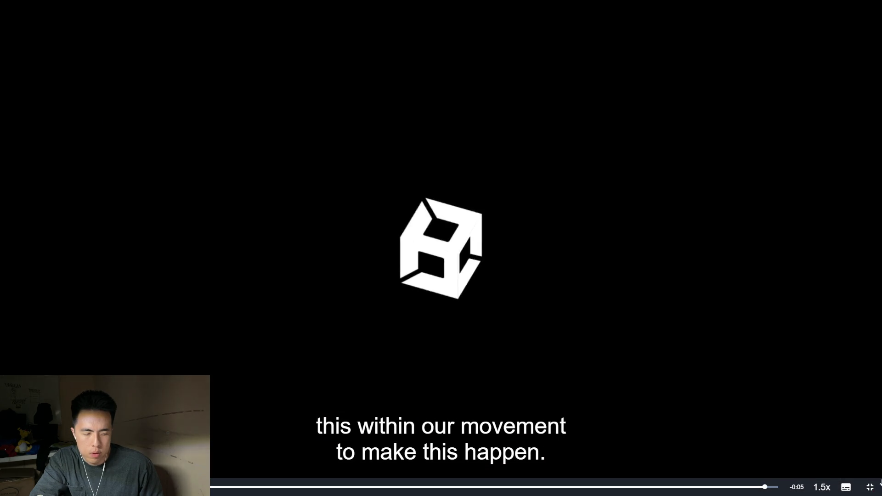
Leave full-screen video playback and switch back to PlayerController.cs in the editor
key(Escape)
scroll(318, 289, down, 1)
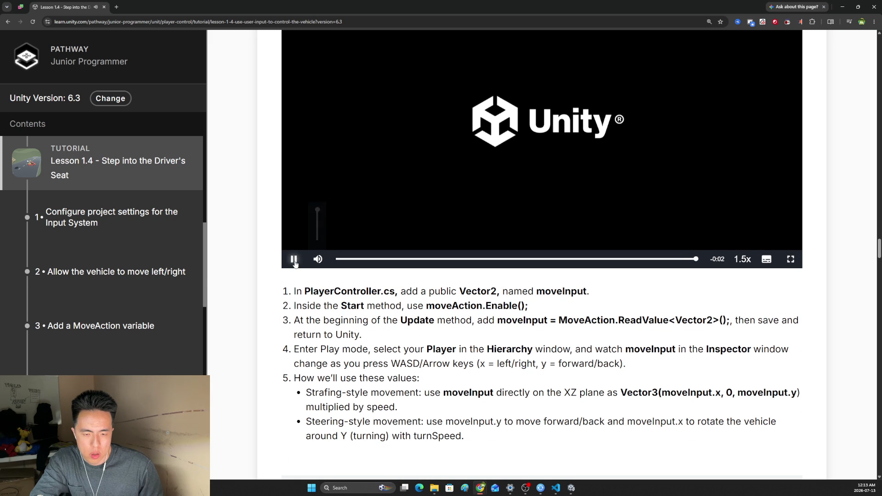
scroll(369, 335, down, 1)
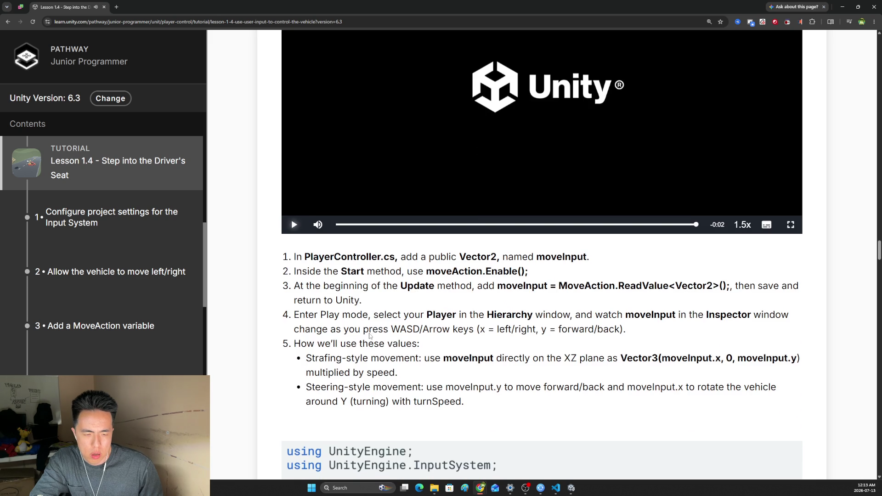
scroll(372, 336, down, 2)
scroll(378, 337, down, 2)
scroll(384, 338, down, 2)
scroll(485, 396, down, 1)
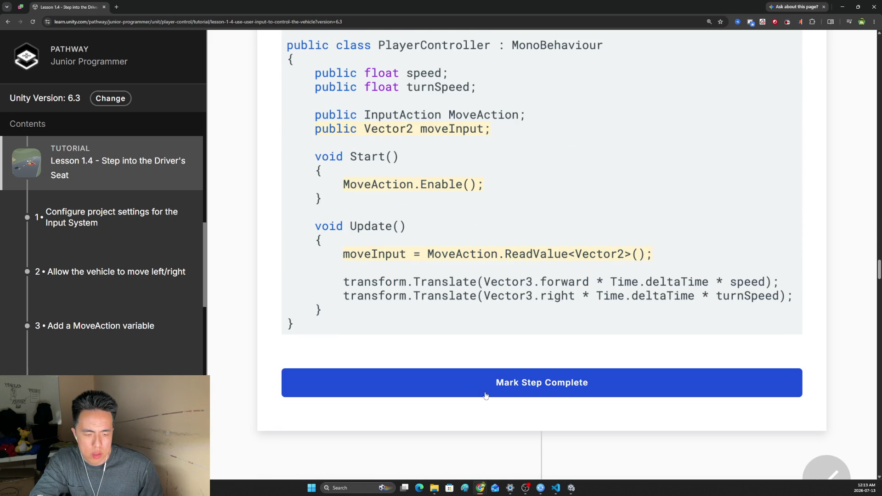
click(556, 488)
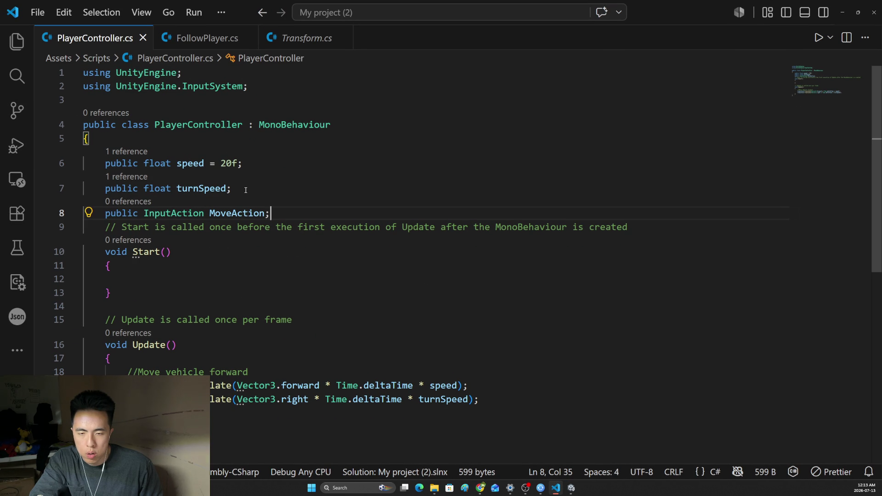
Declare a Vector2 moveValue field below the MoveAction field
key(Return)
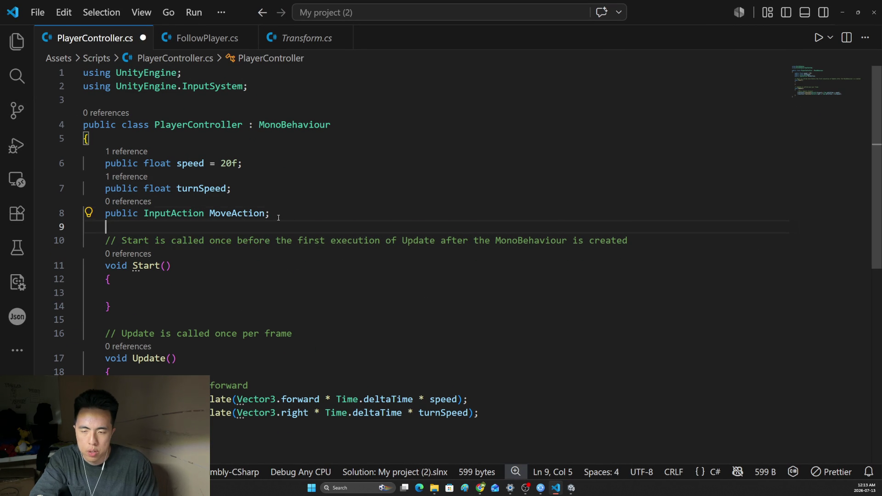
text(public Ve)
key(Tab)
text(mo)
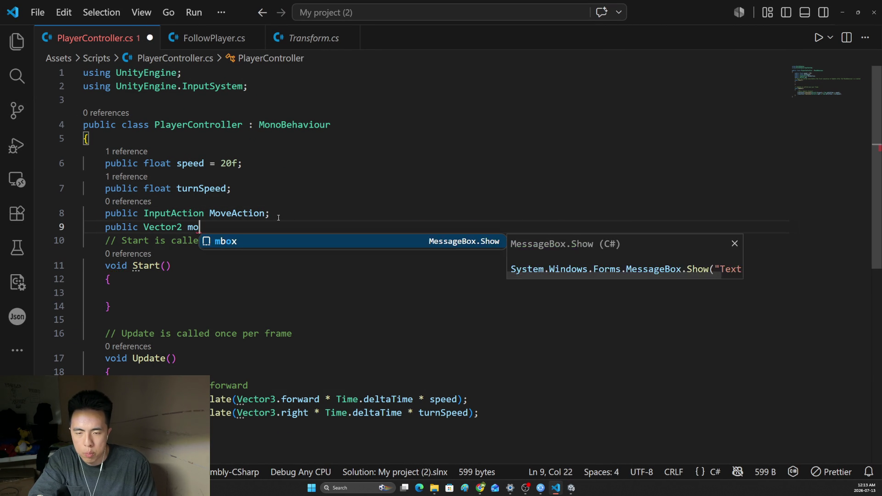
text(ve)
text(ue;)
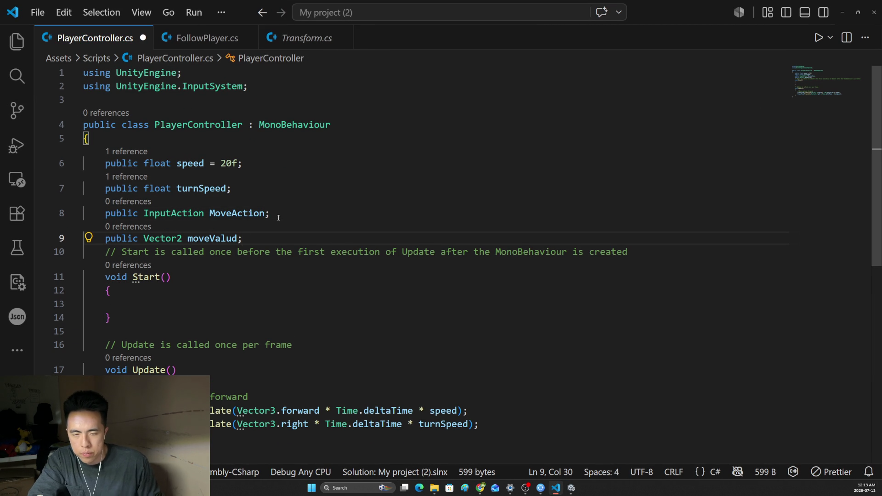
key(BackSpace)
text(;)
Call MoveAction.Enable(); inside Start using the IntelliSense completions
click(185, 306)
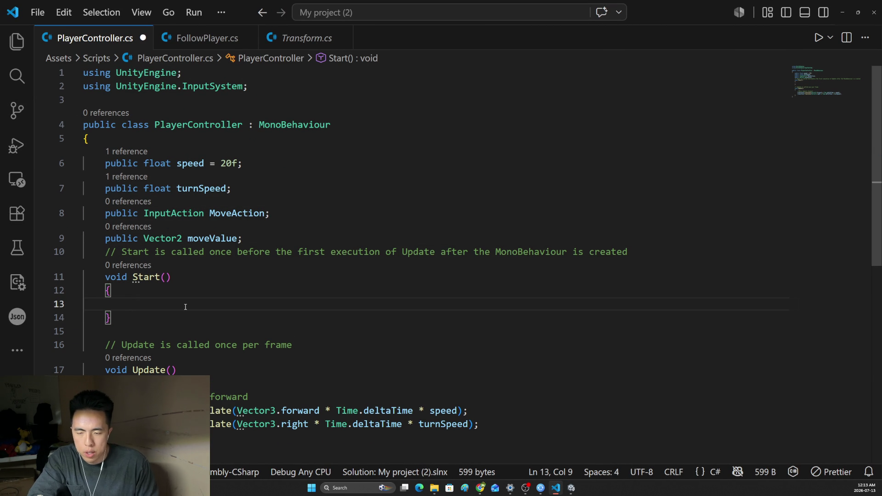
text(MoveActio)
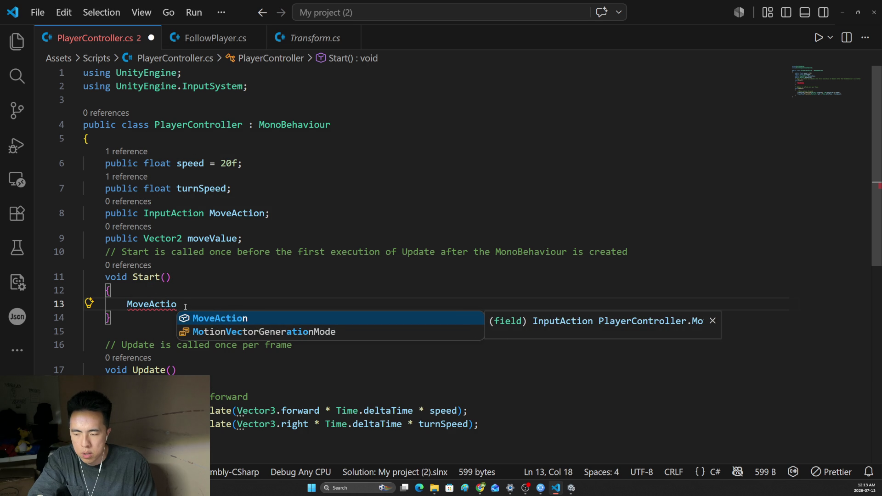
key(Tab)
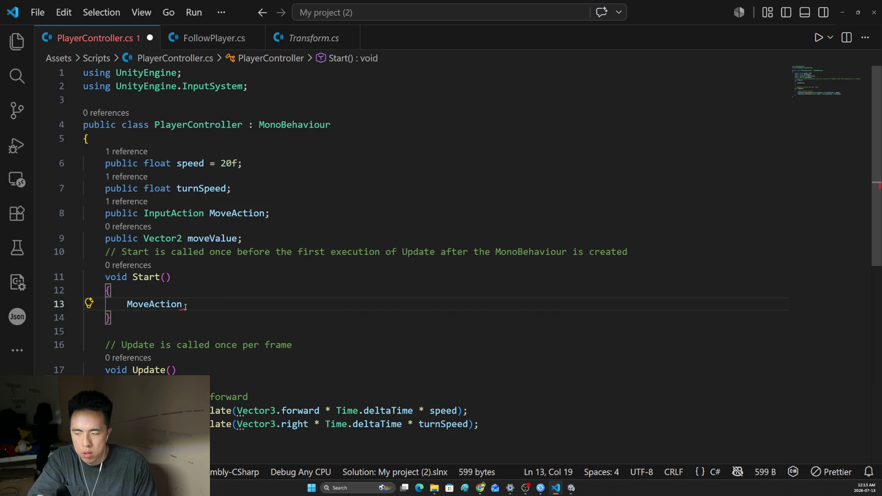
text(.)
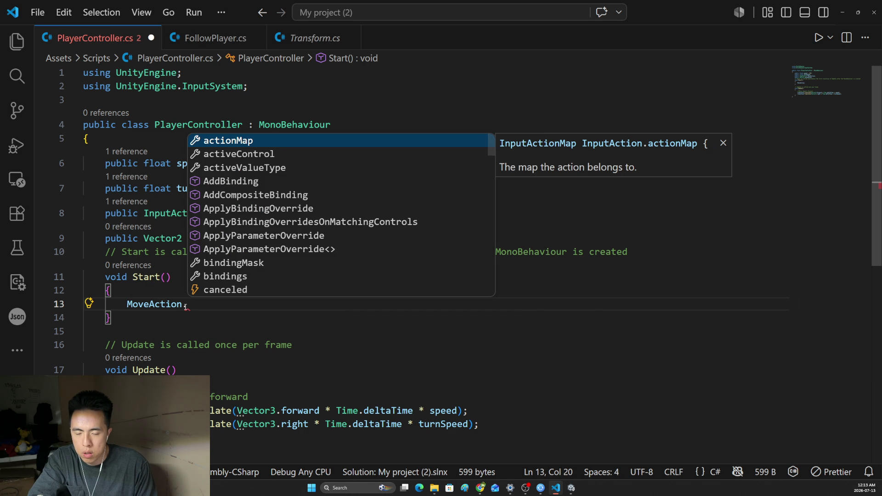
key(BackSpace)
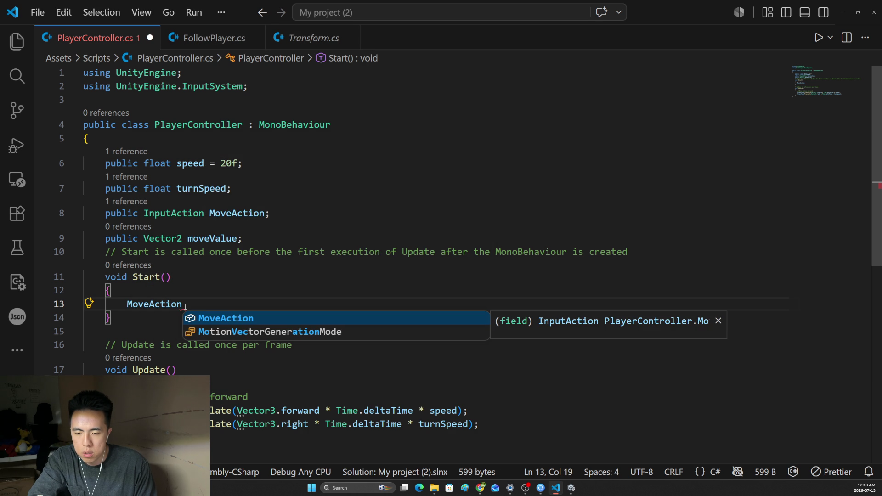
text(.)
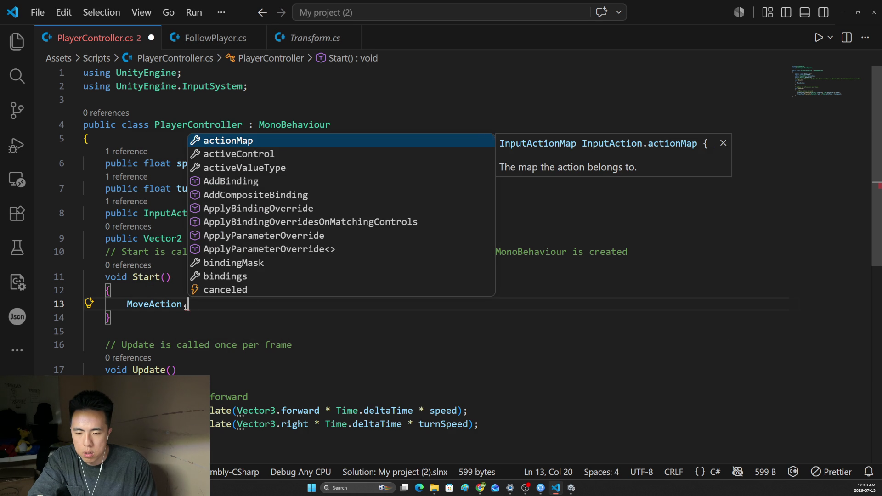
text(enabled)
key(BackSpace)
key(BackSpace)
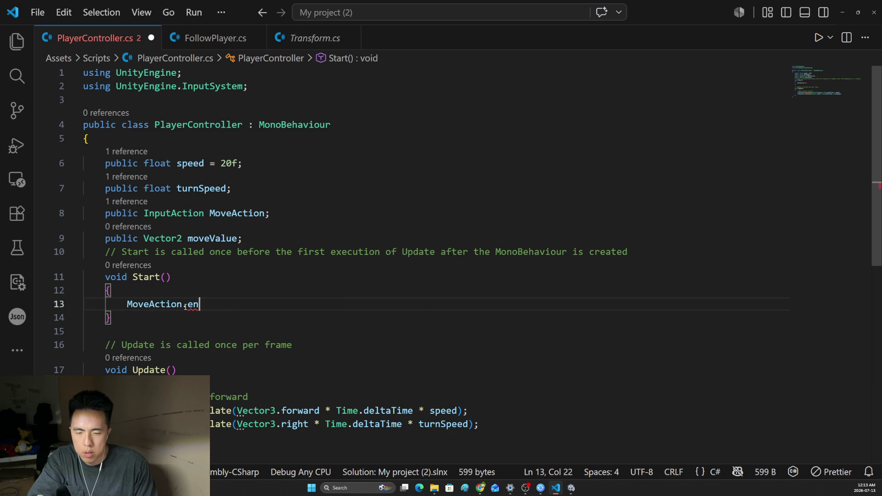
key(BackSpace)
text(na)
key(Down)
key(Tab)
text(();)
scroll(304, 374, down, 2)
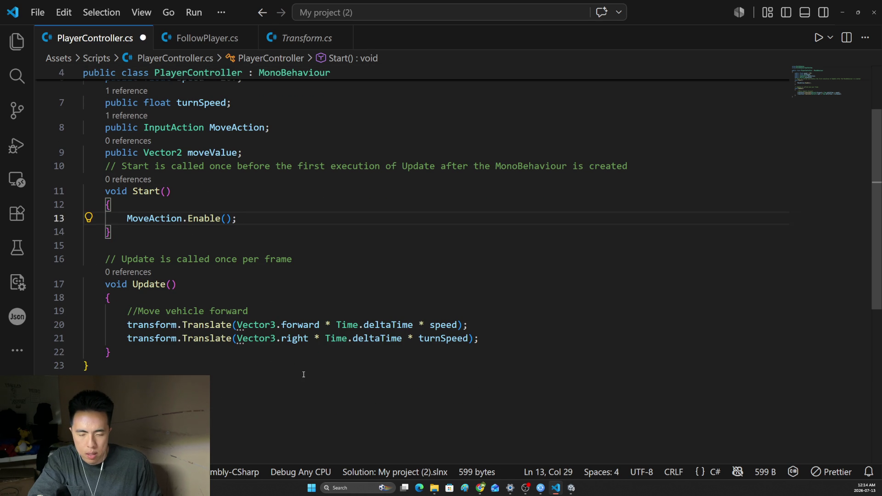
click(266, 352)
scroll(198, 299, up, 1)
Add moveValue = MoveAction.ReadValue<Vector2>(); in Update and save the script
key(Return)
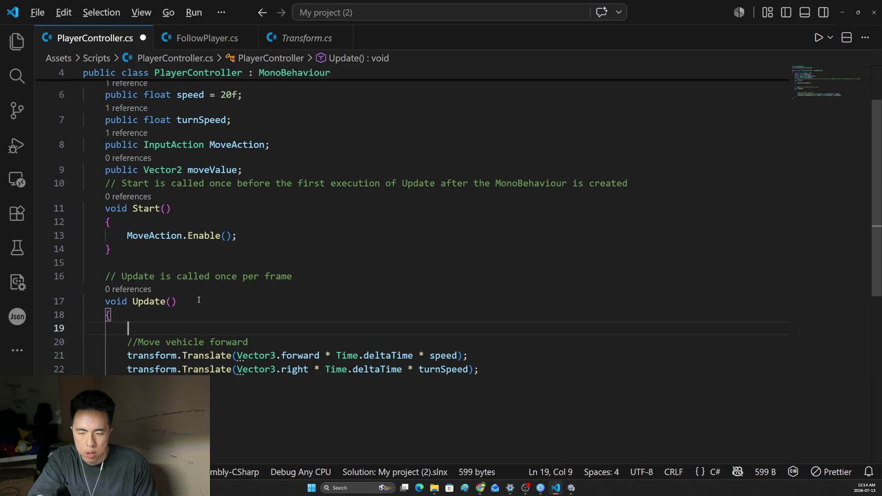
key(alt+Tab)
key(alt+Tab)
text(moveInput = )
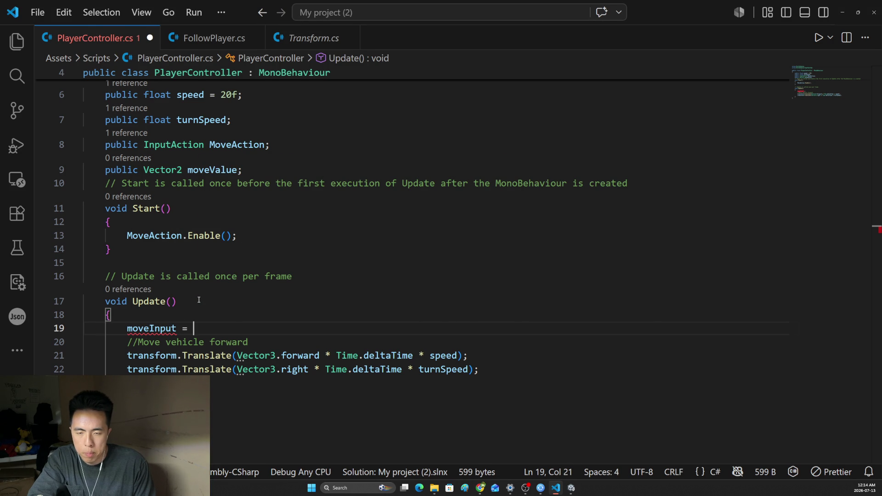
text(MoveAction.)
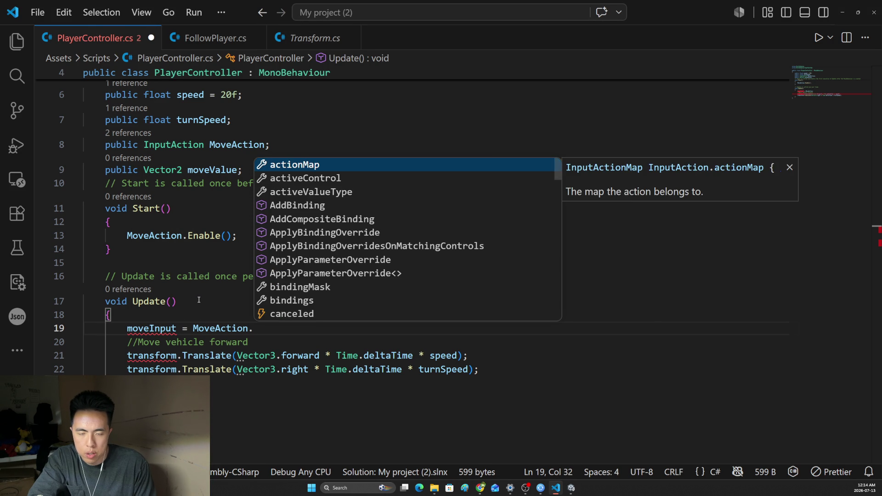
text(getV)
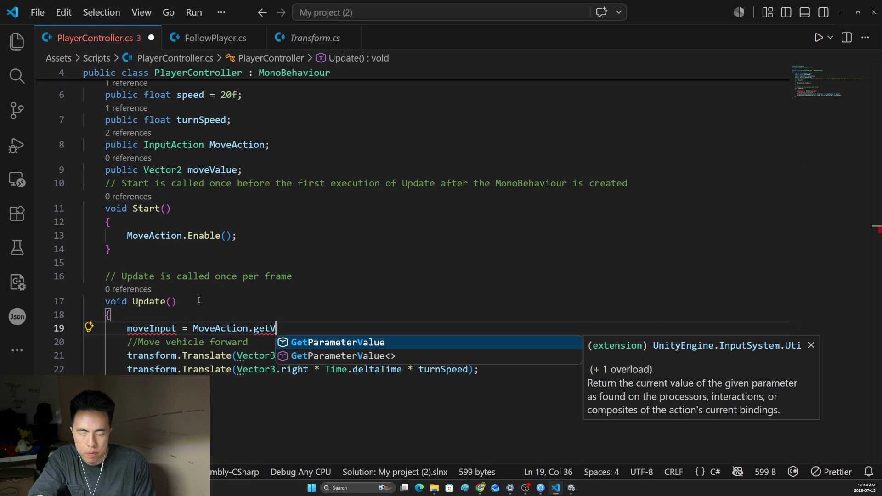
key(BackSpace)
key(BackSpace)
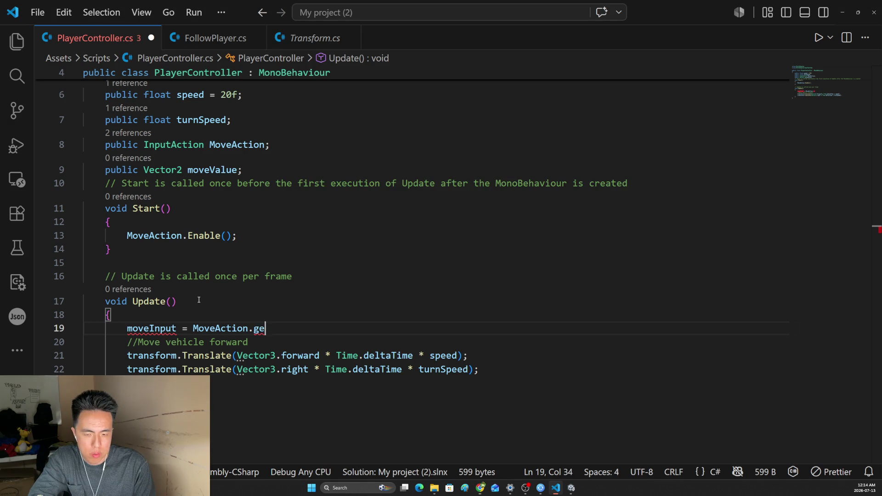
key(BackSpace)
key(BackSpace)
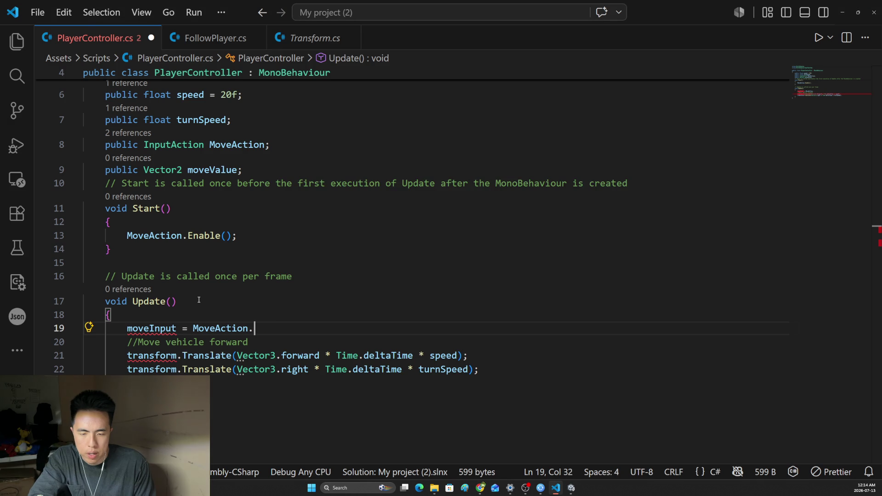
text(Rea)
key(Tab)
text(<Vec)
key(Tab)
text(>())
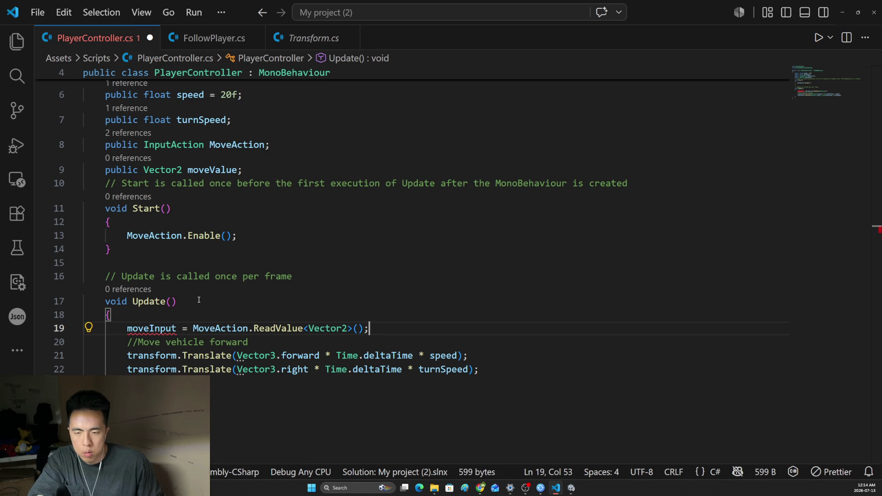
key(BackSpace)
key(BackSpace)
key(BackSpace)
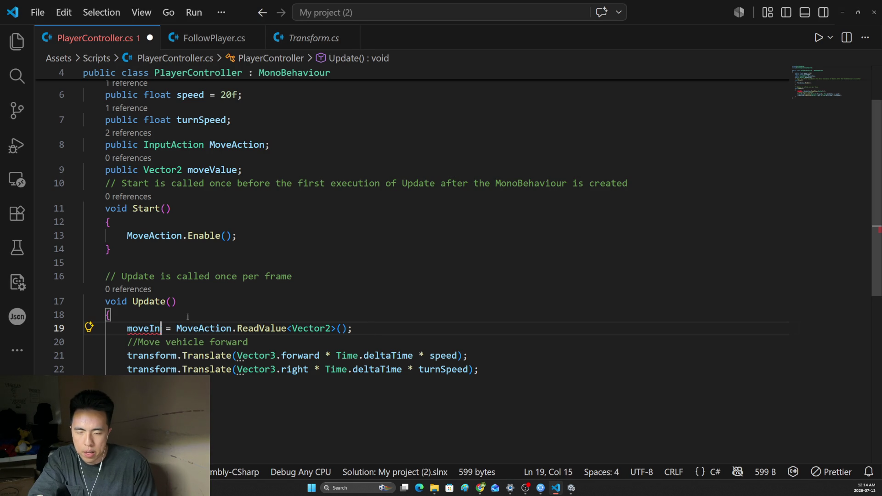
key(BackSpace)
key(BackSpace)
text(Value)
key(ctrl+s)
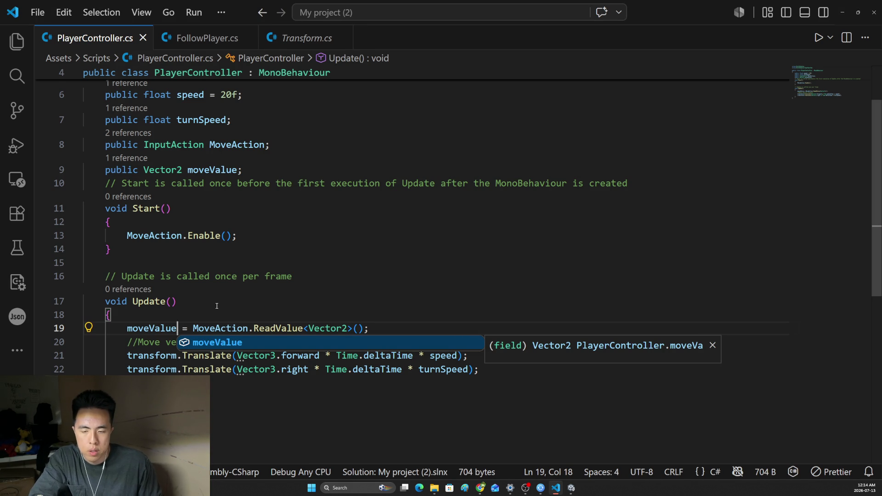
scroll(216, 306, up, 1)
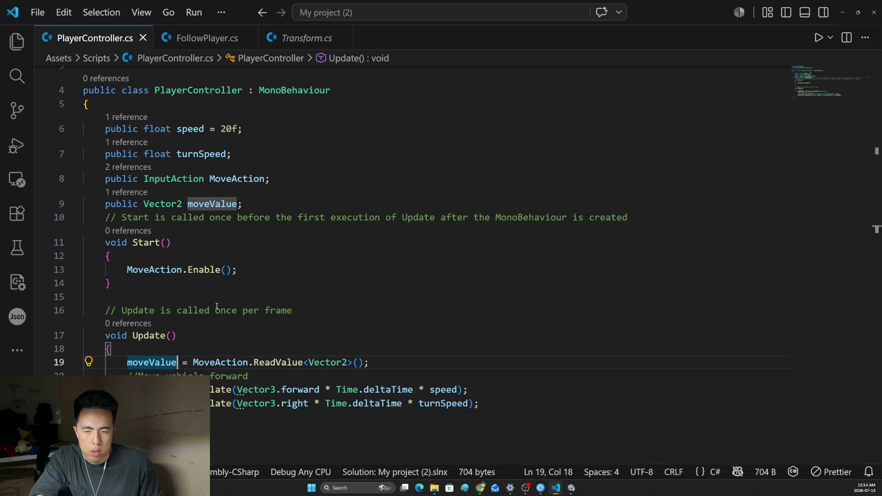
scroll(217, 306, up, 1)
scroll(222, 303, down, 3)
scroll(222, 304, up, 1)
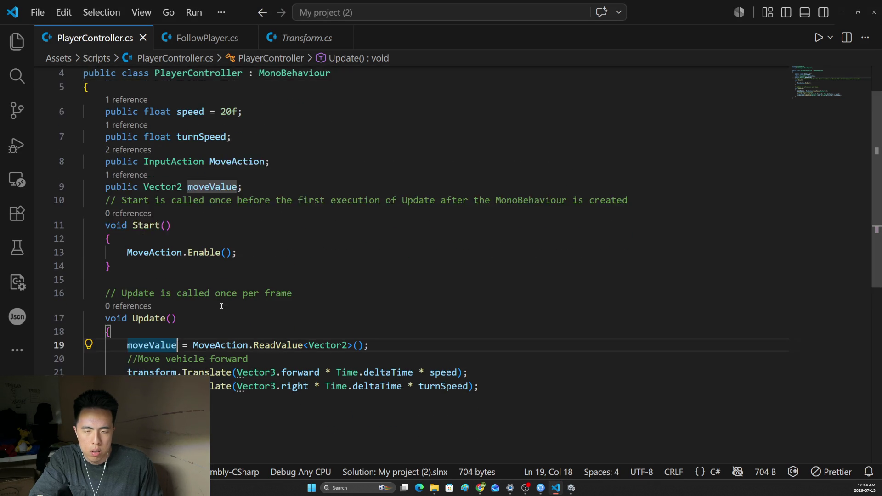
Switch back to Unity and start Play mode to test the vehicle
click(525, 488)
click(571, 488)
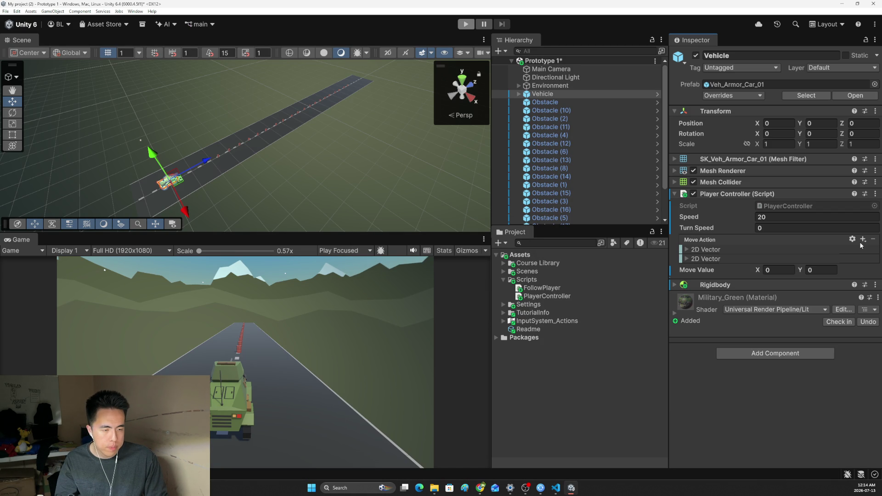
click(466, 25)
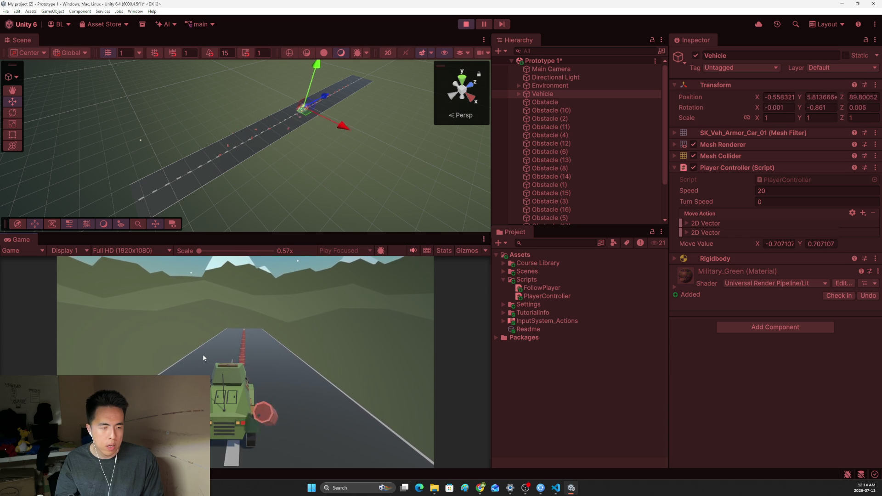
key(a+s)
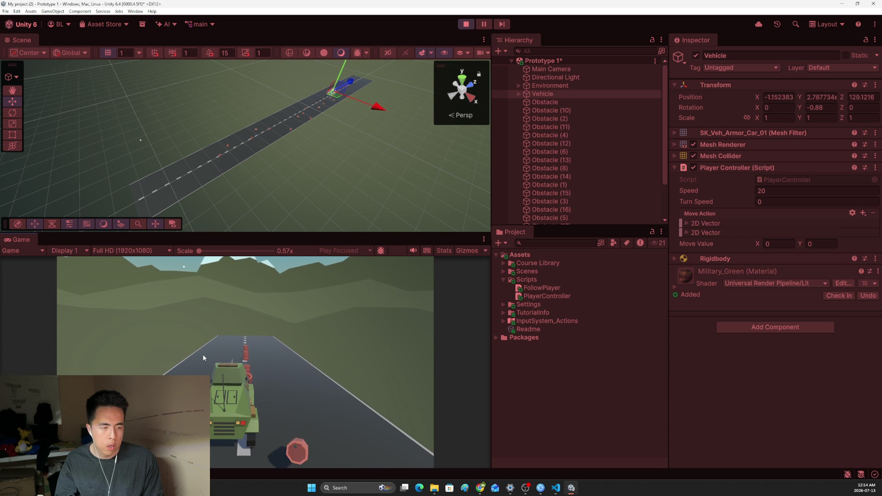
key(a)
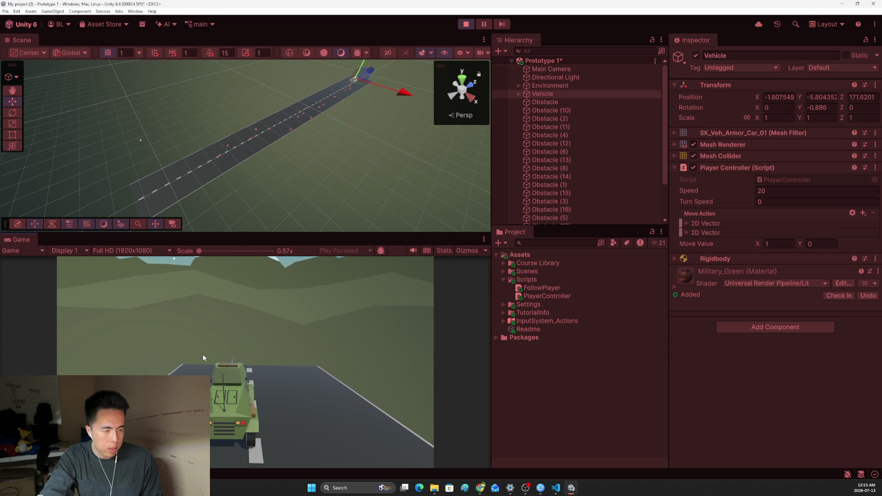
key(w)
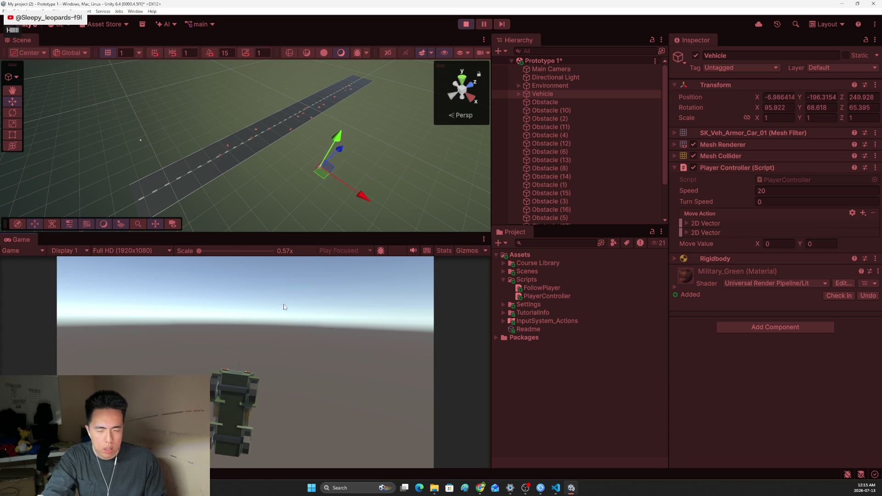
click(466, 24)
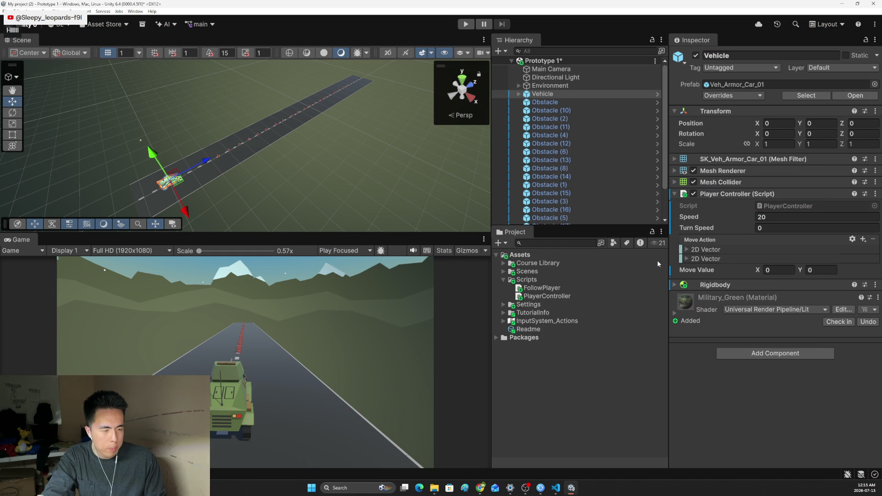
click(687, 259)
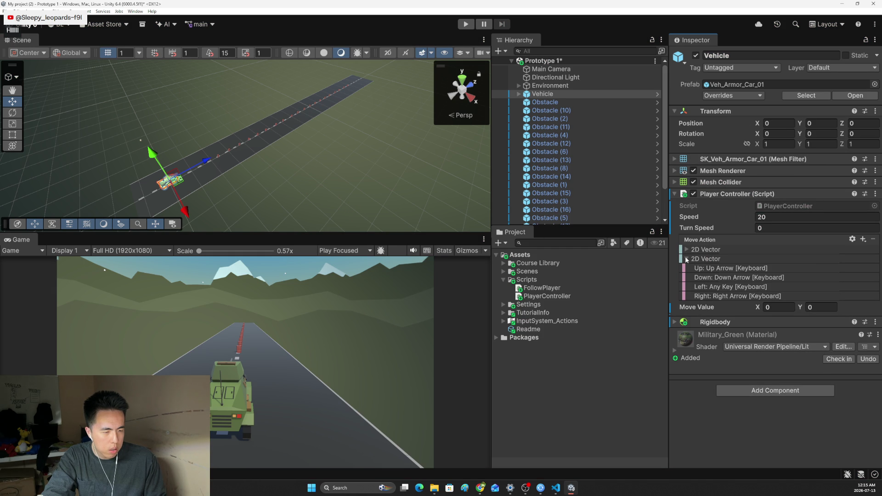
Inspect the Move Action composites and open the properties of the Left: Any Key binding
click(718, 290)
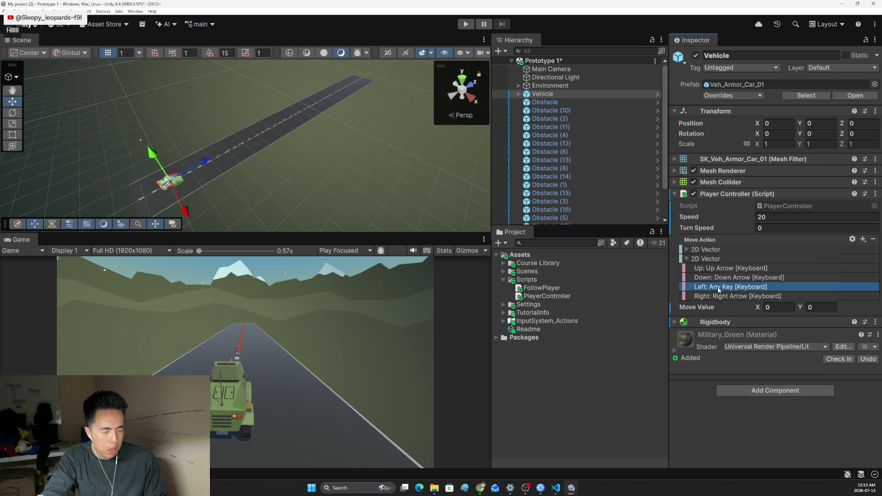
click(688, 249)
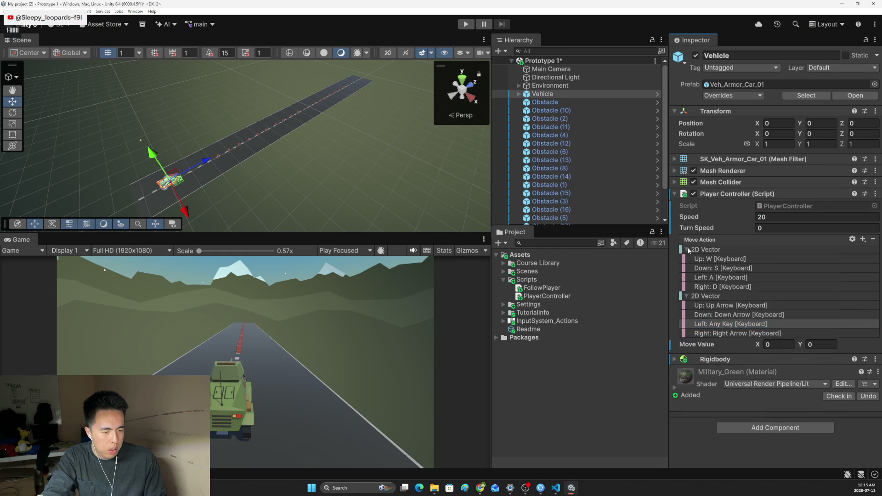
click(687, 250)
right_click(723, 290)
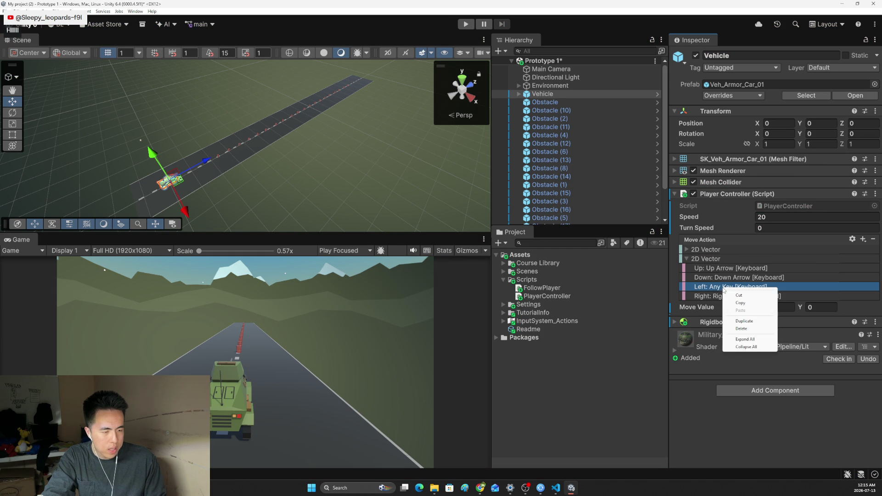
click(709, 285)
double_click(709, 286)
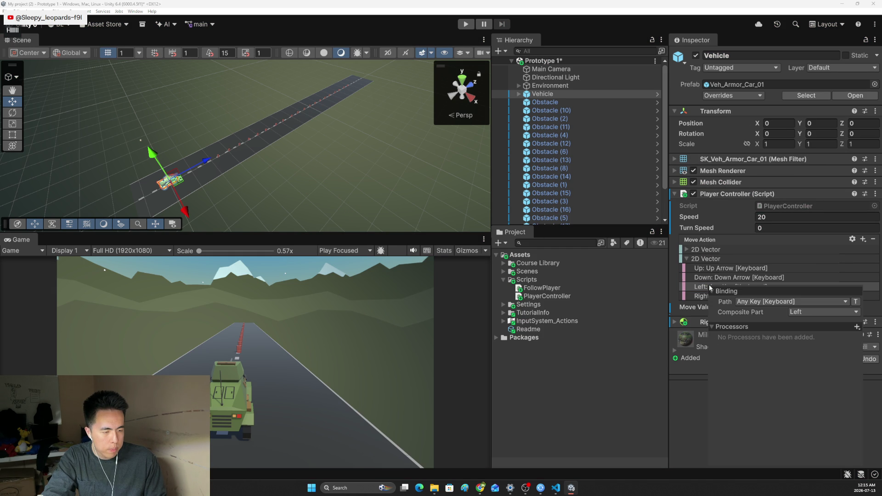
Listen for a key press, bind Left to Left Arrow, close the properties and return to the Lesson 1.4 page
click(768, 301)
click(753, 313)
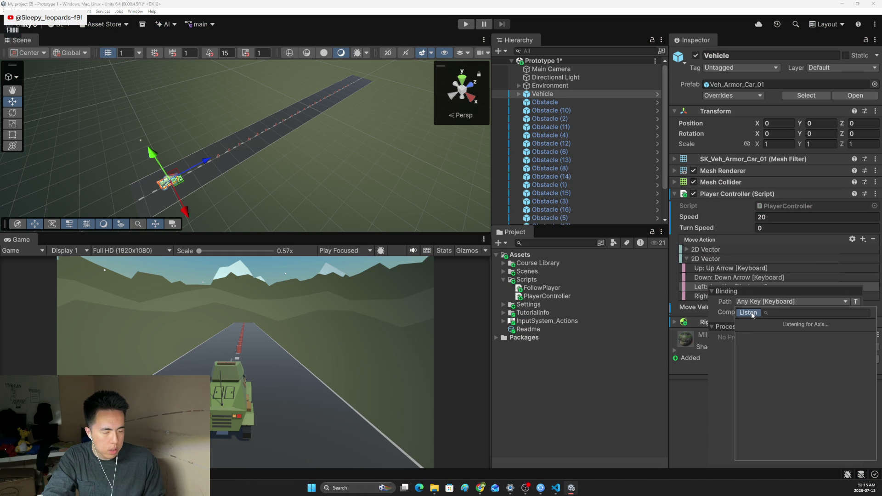
key(Left)
click(787, 338)
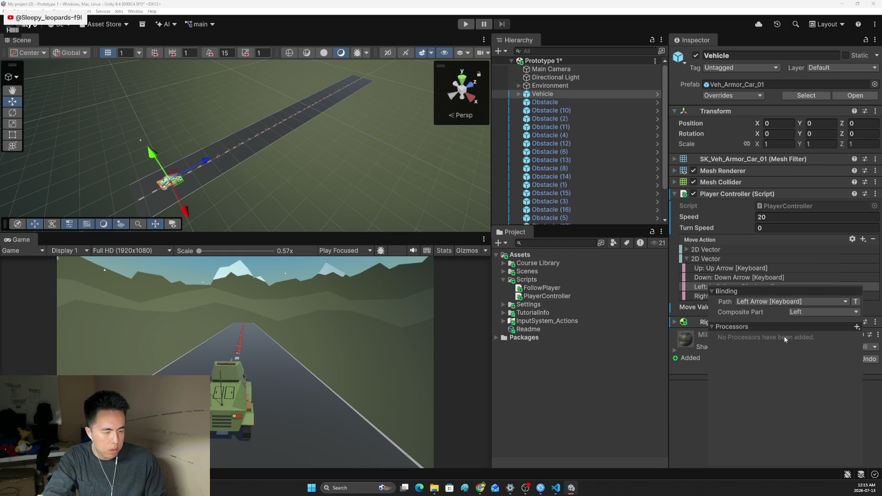
click(689, 374)
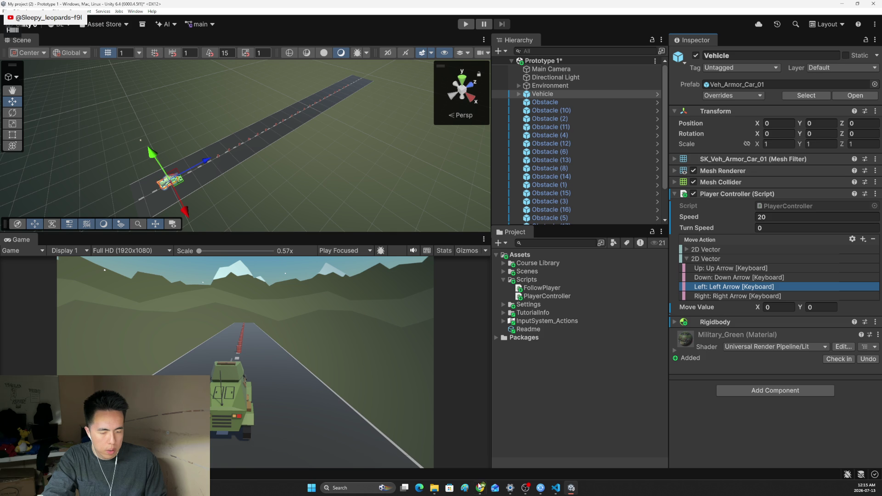
mouse_move(480, 489)
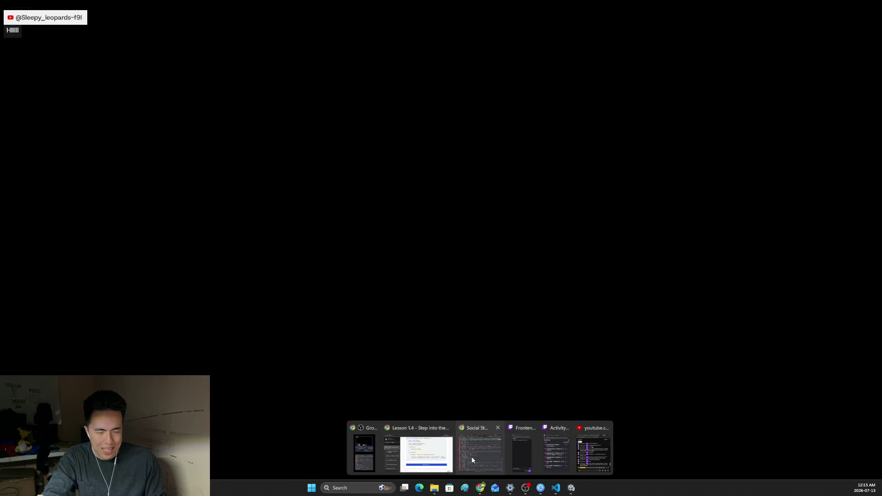
click(427, 452)
scroll(451, 375, down, 4)
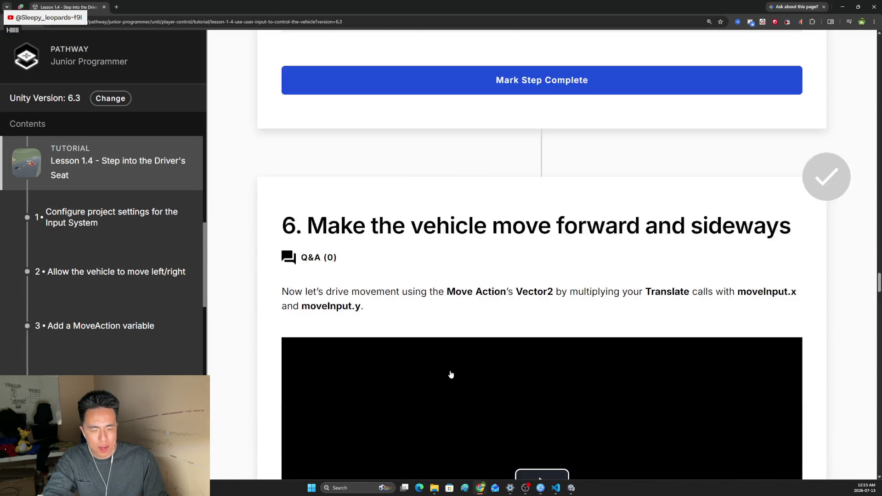
scroll(451, 375, down, 2)
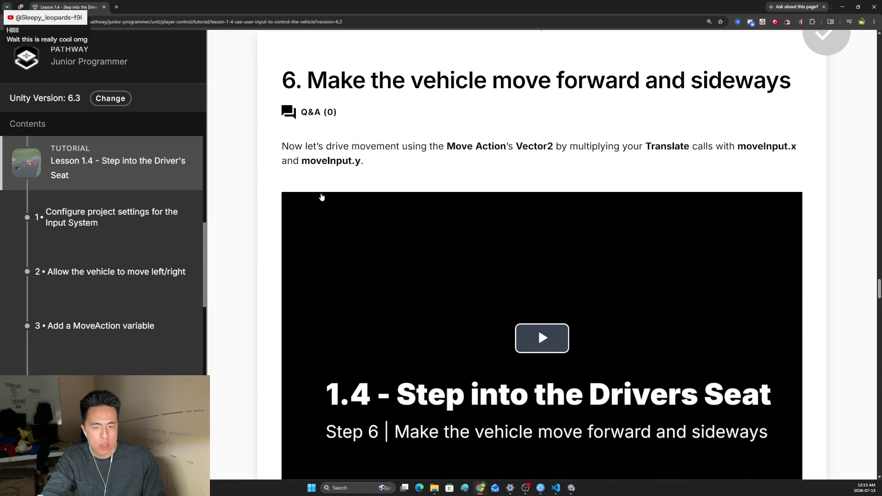
scroll(441, 216, down, 1)
scroll(555, 238, down, 1)
scroll(556, 262, down, 1)
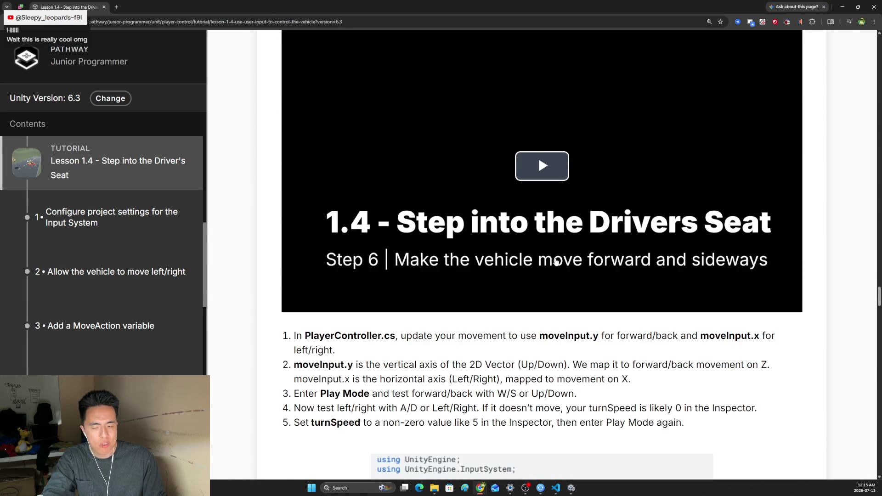
scroll(556, 261, up, 1)
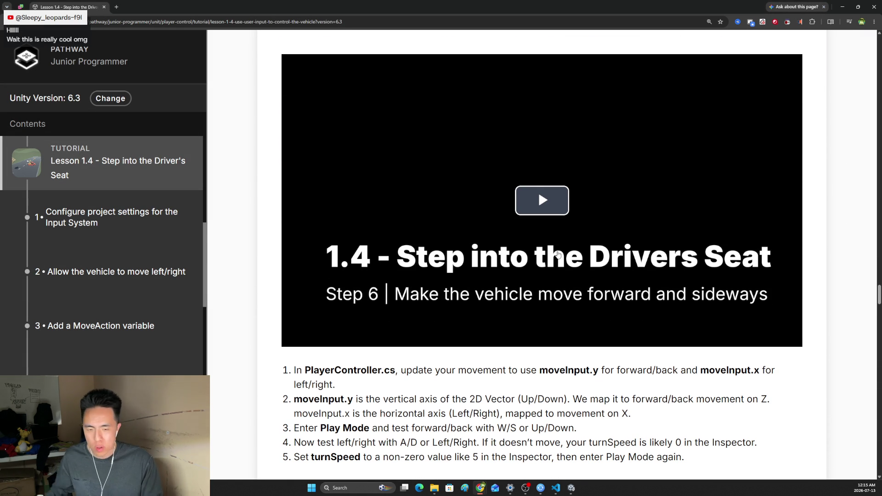
scroll(571, 251, up, 1)
scroll(571, 251, up, 1)
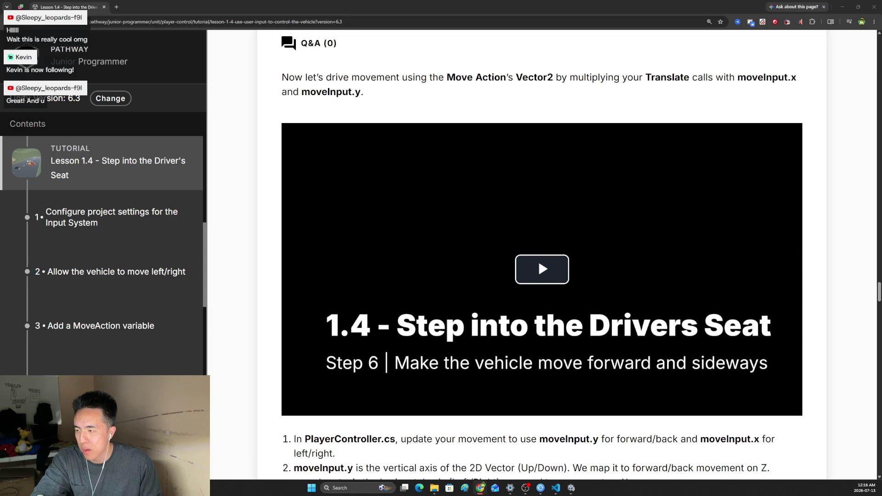
Play the Step 6 video full screen at 1.5x speed
click(539, 259)
key(f)
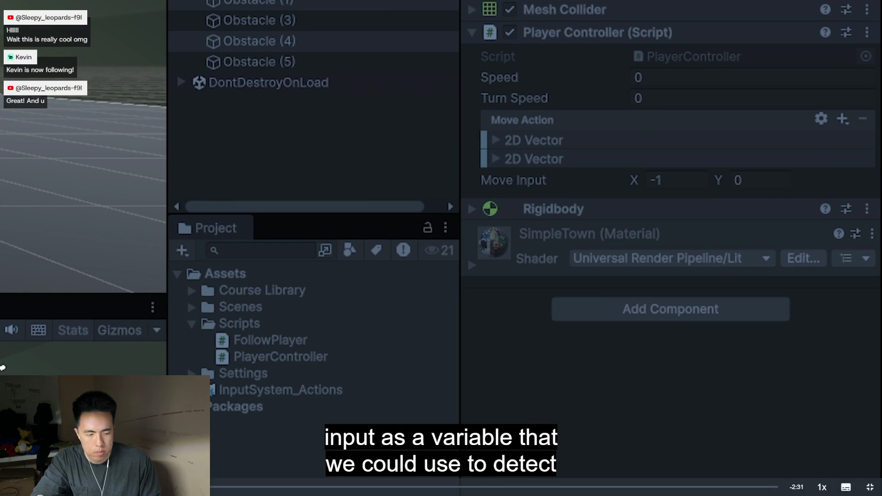
click(821, 488)
click(822, 444)
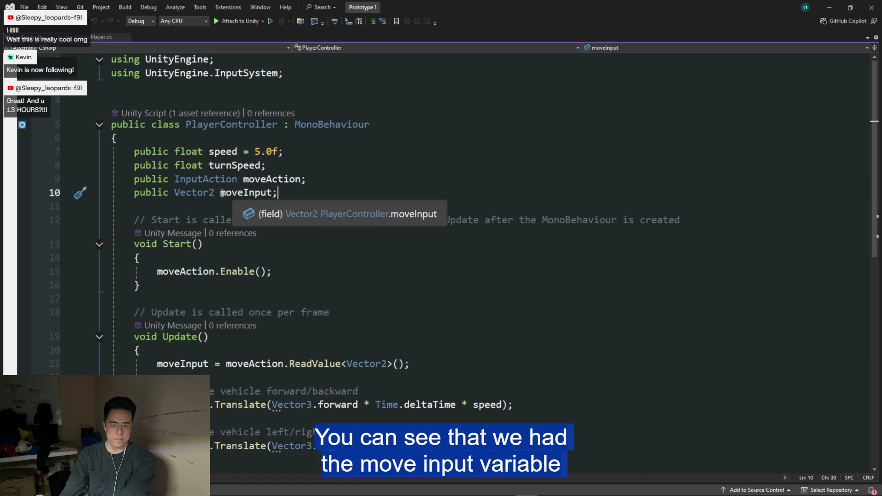
scroll(263, 203, down, 4)
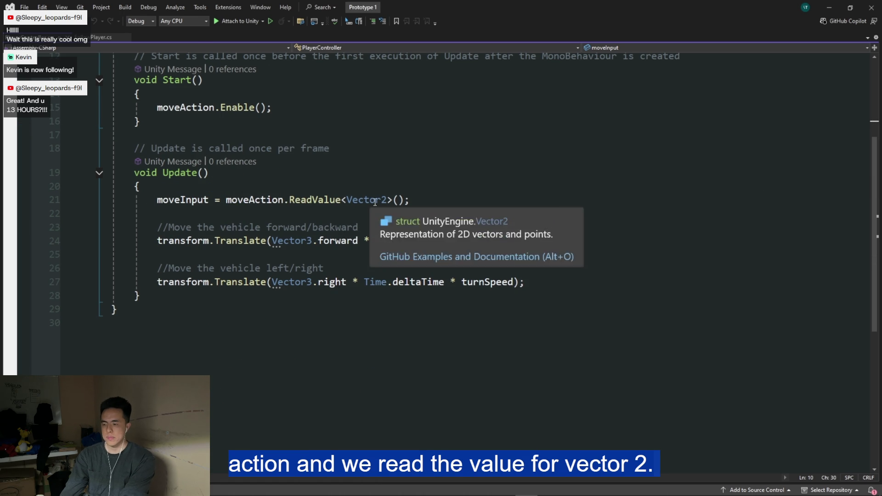
click(186, 200)
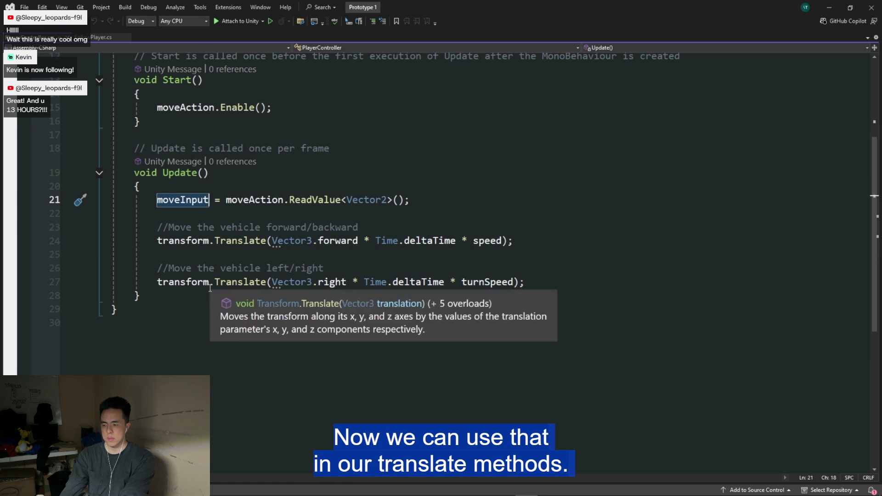
click(503, 240)
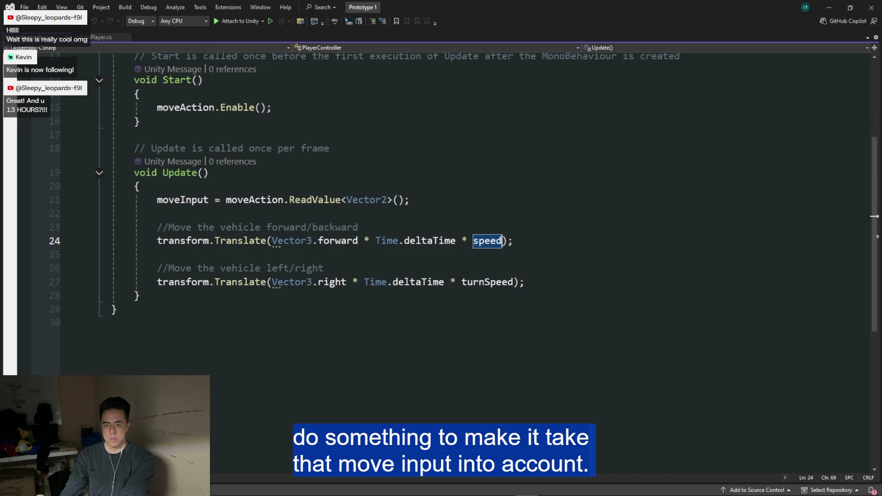
text(*)
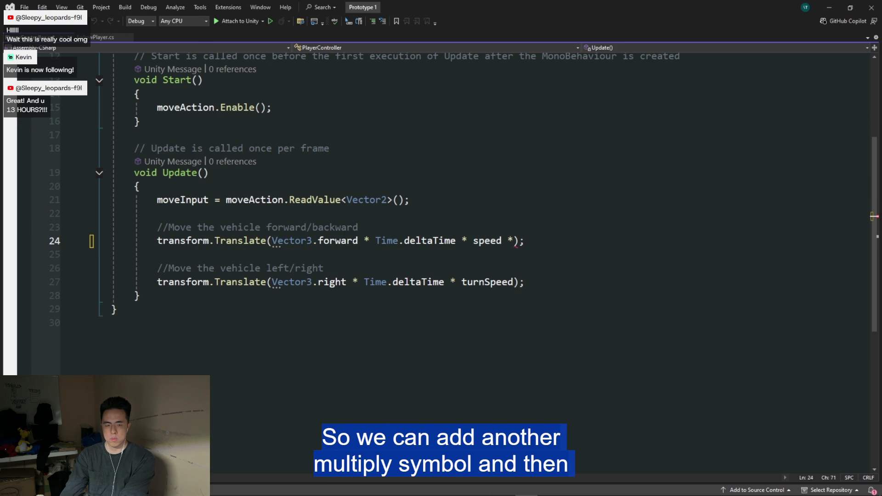
text(moveIn)
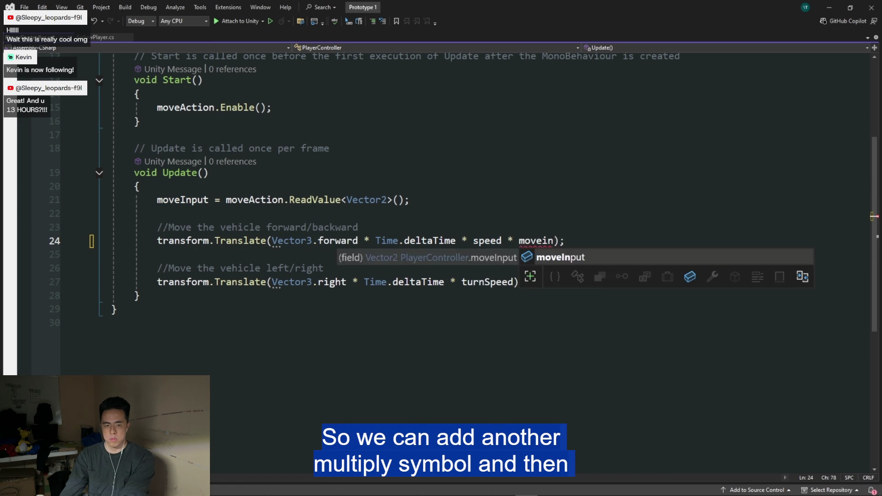
key(Tab)
text(.y)
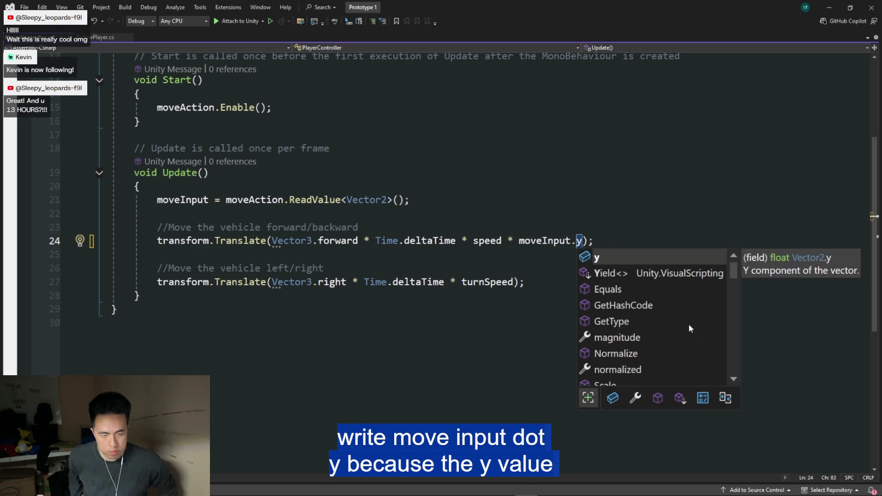
click(607, 242)
click(514, 282)
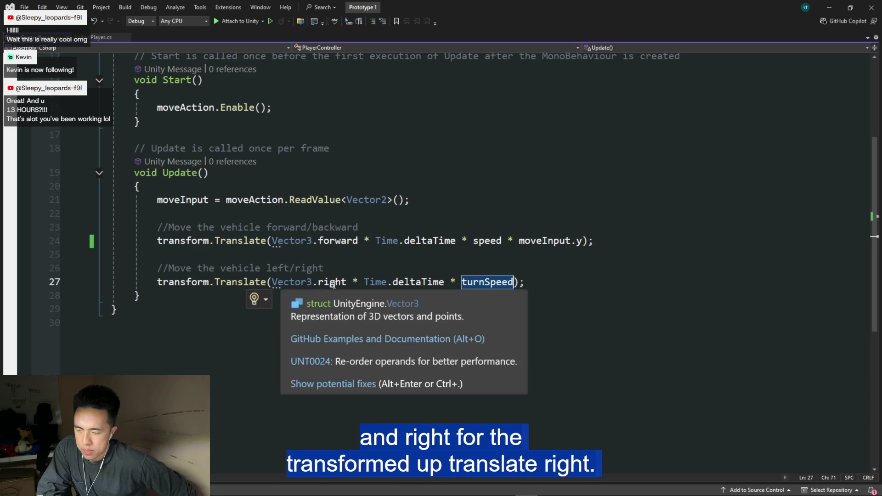
text(* )
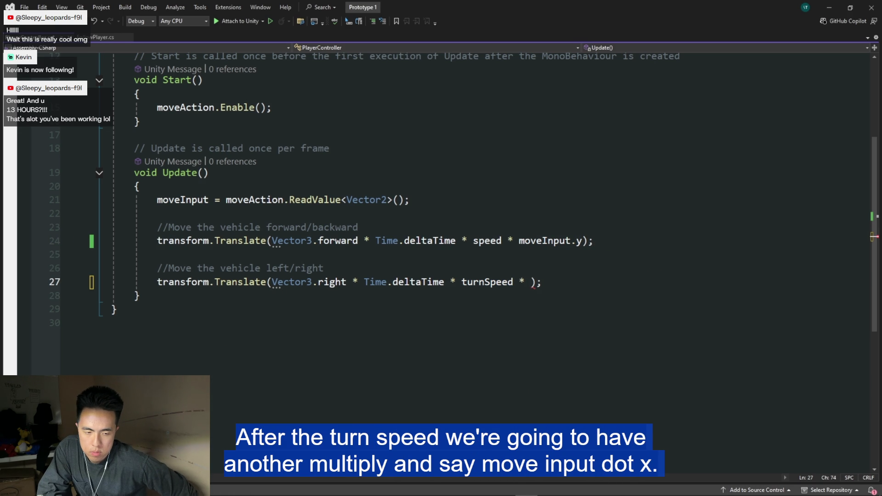
text(moveInput.x)
key(ctrl+s)
click(646, 185)
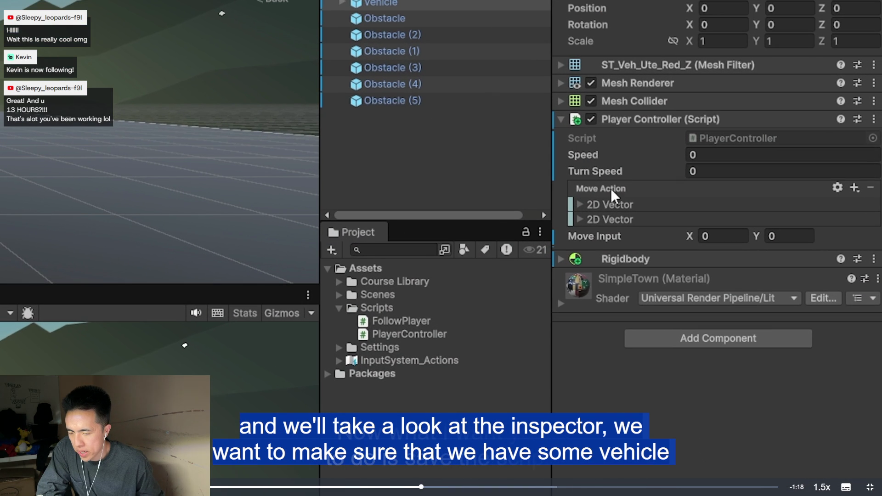
Rewind the video to replay the part where the vehicle's speed values are set
click(711, 155)
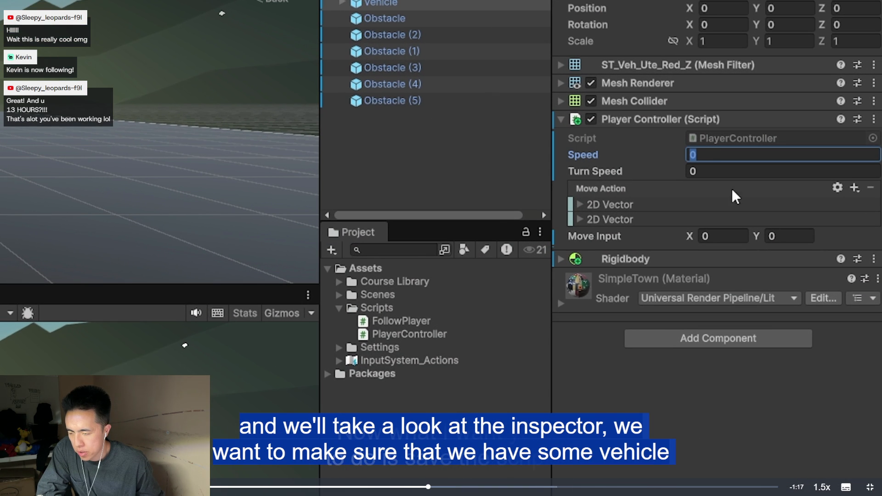
text(5)
key(Tab)
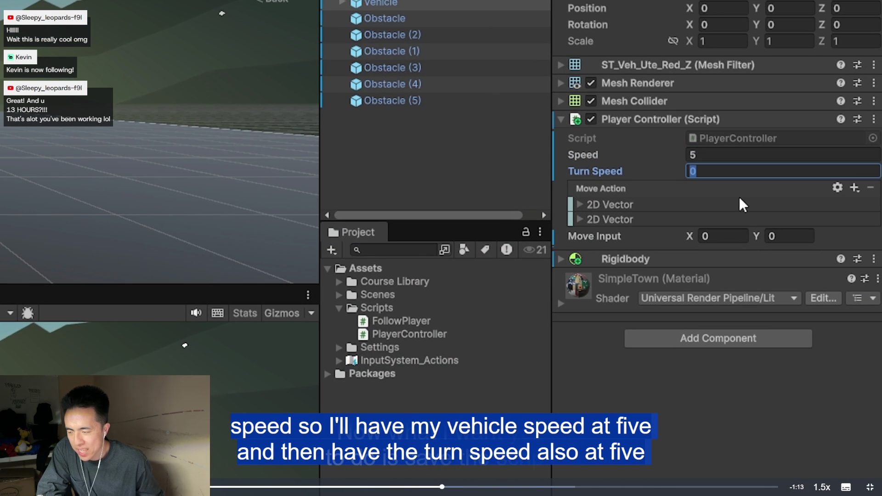
text(5)
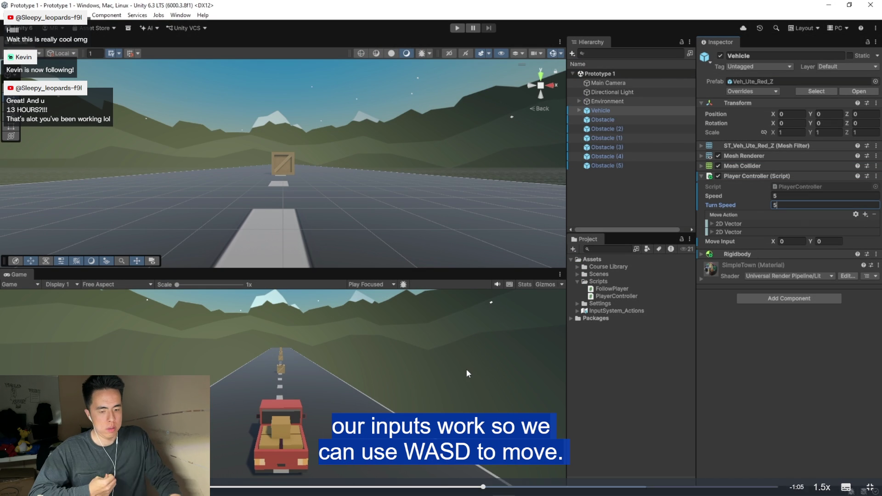
click(419, 488)
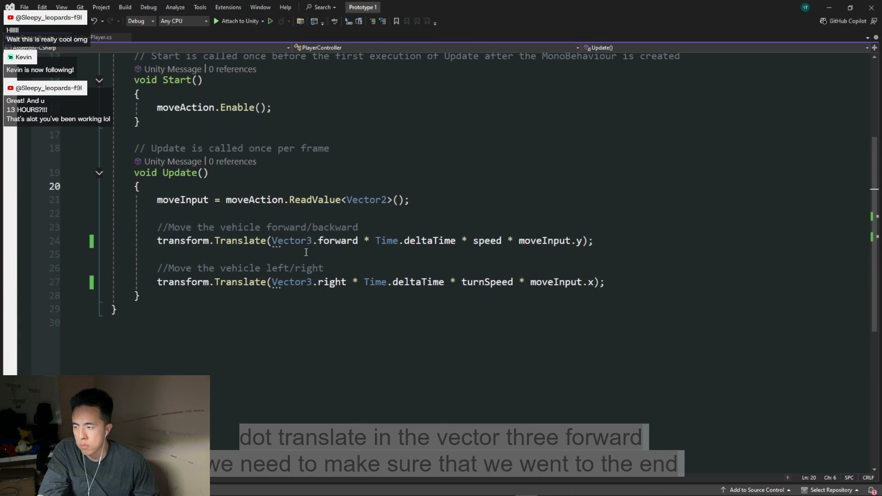
mouse_move(442, 241)
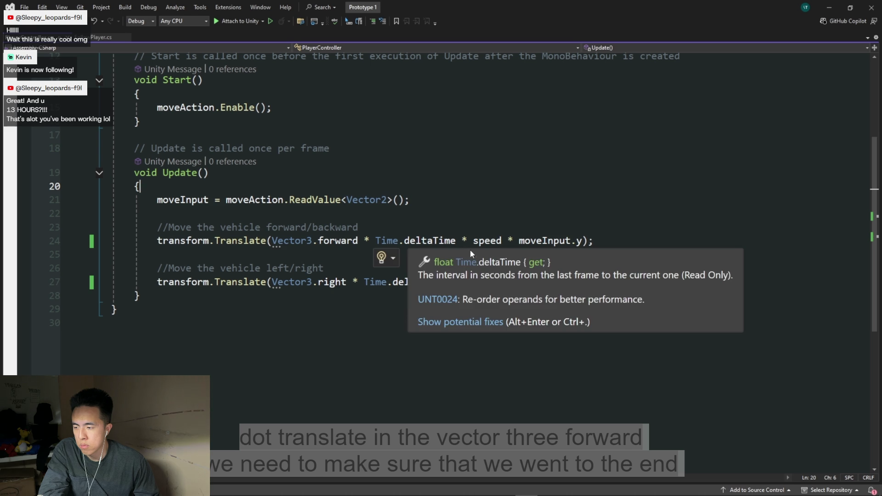
Exit full-screen playback and return to the Step 6 lesson page
click(512, 251)
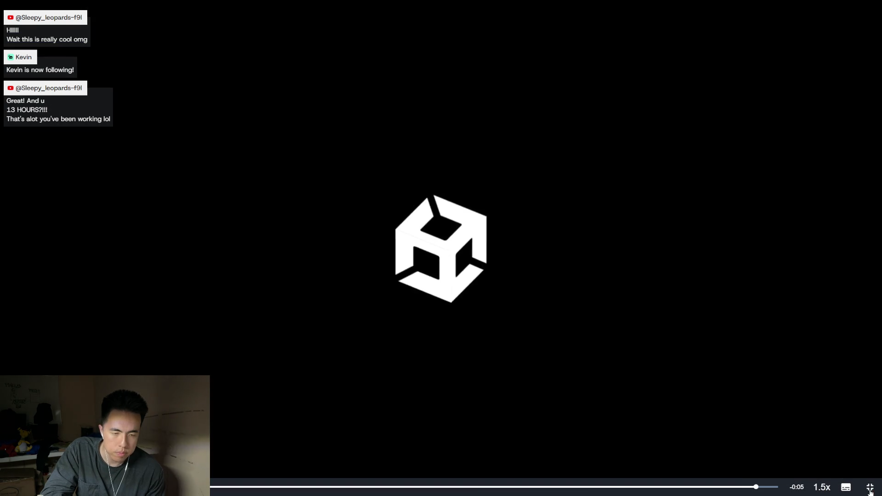
click(870, 488)
scroll(535, 411, down, 2)
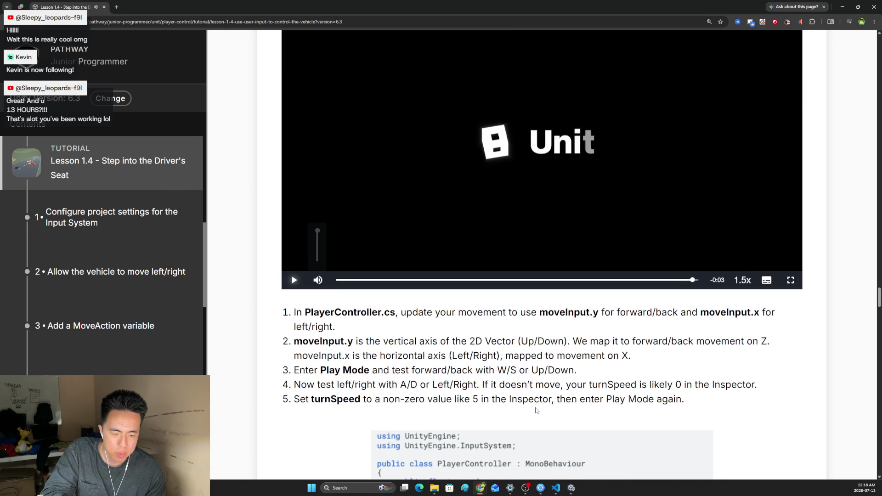
scroll(536, 411, down, 1)
Return to PlayerController.cs and edit the end of the turnSpeed declaration
click(555, 488)
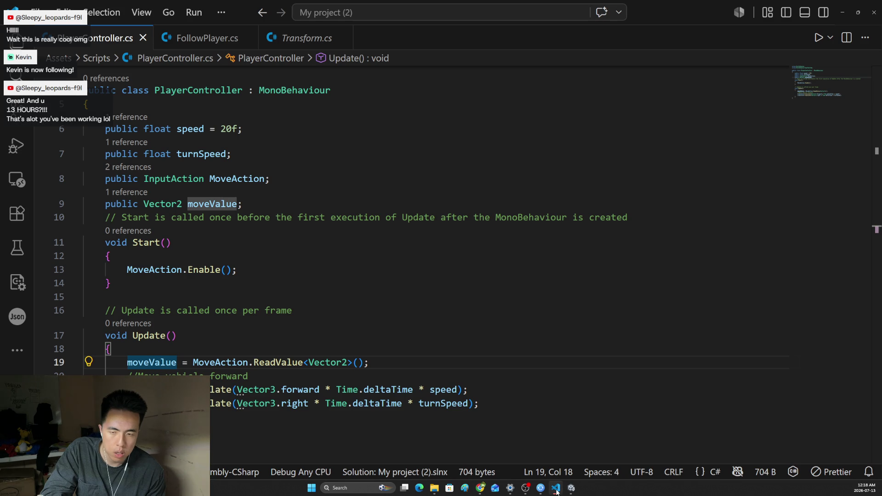
scroll(254, 156, up, 1)
scroll(254, 155, down, 1)
click(254, 156)
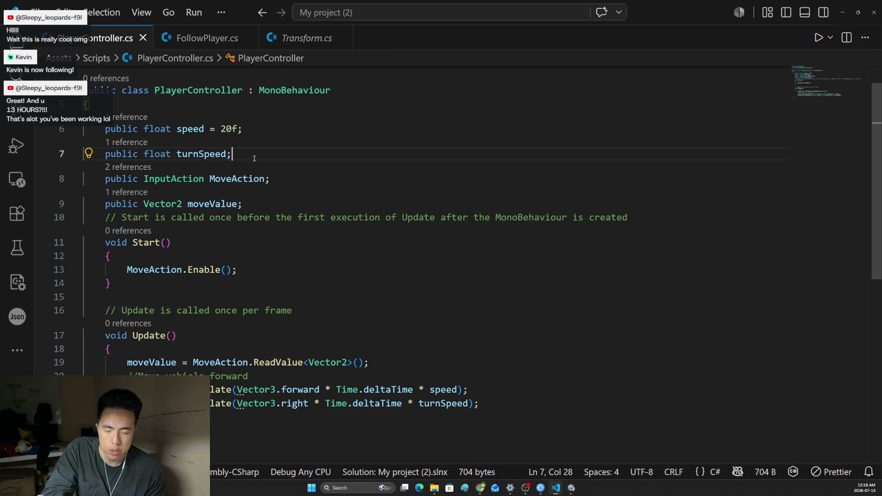
key(BackSpace)
text(= )
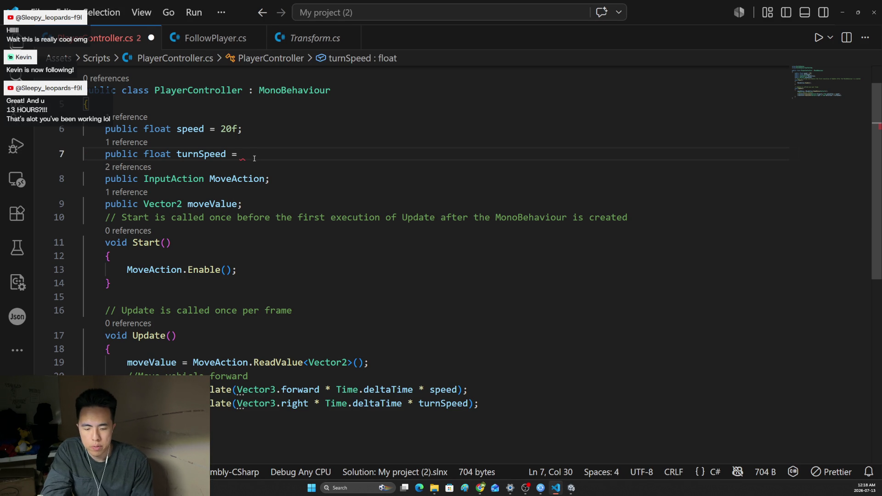
text(5;)
Make the forward Translate line use speed * moveValue.y instead of moveValue.x
click(460, 381)
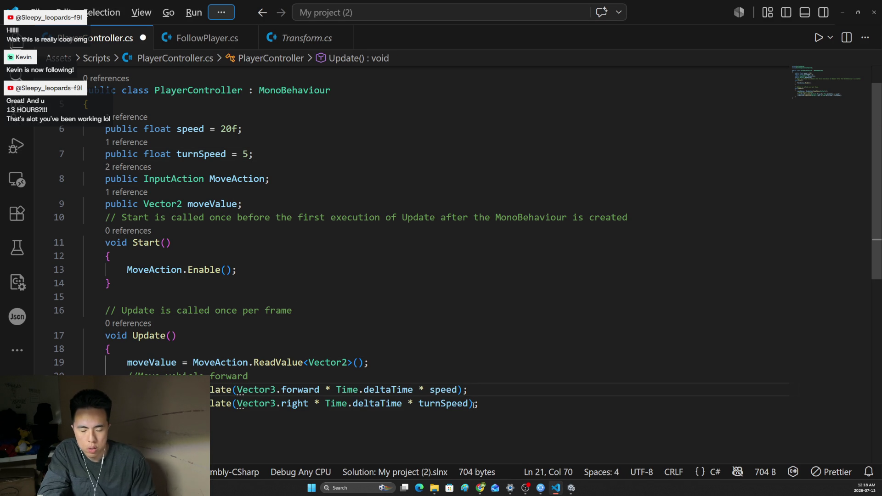
key(Left)
text(* )
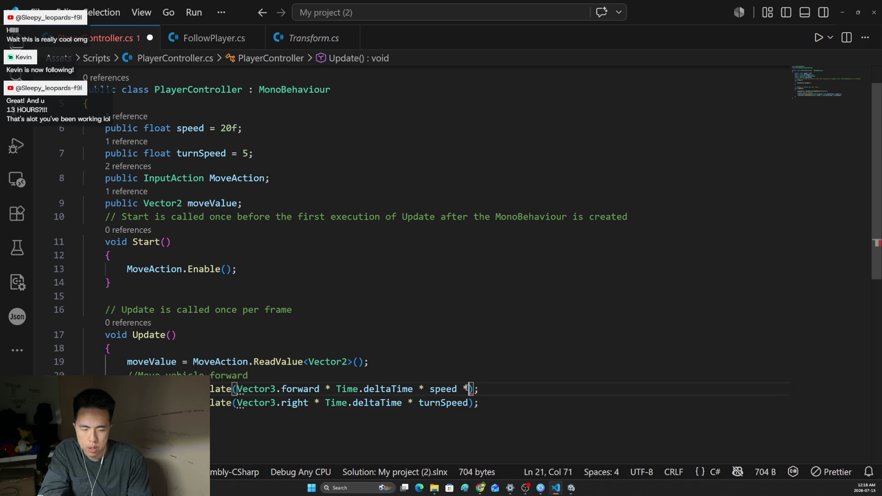
text(moveV)
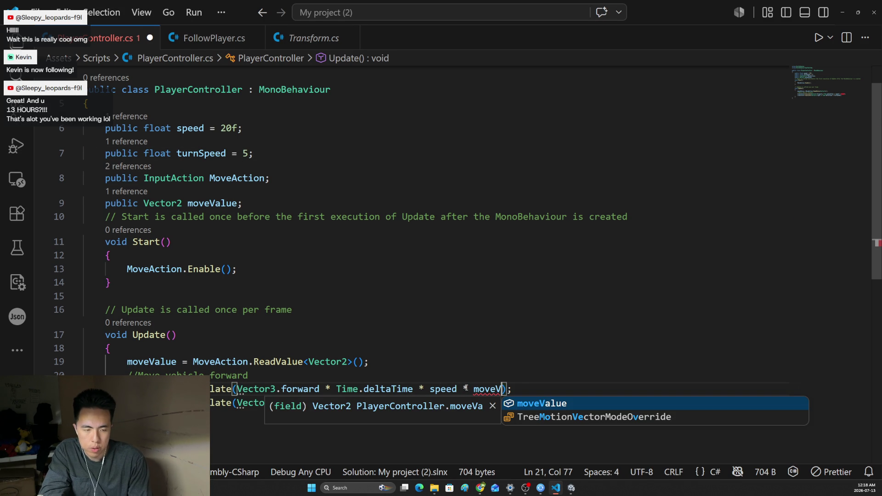
key(Tab)
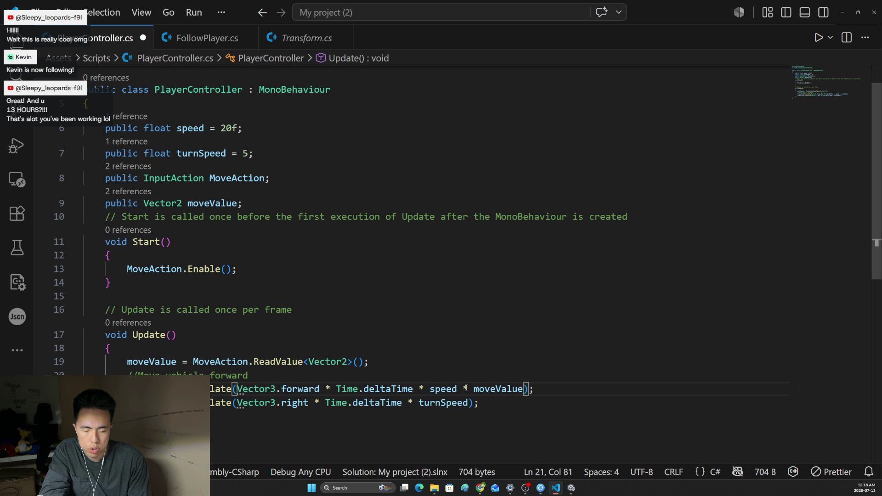
text(.x)
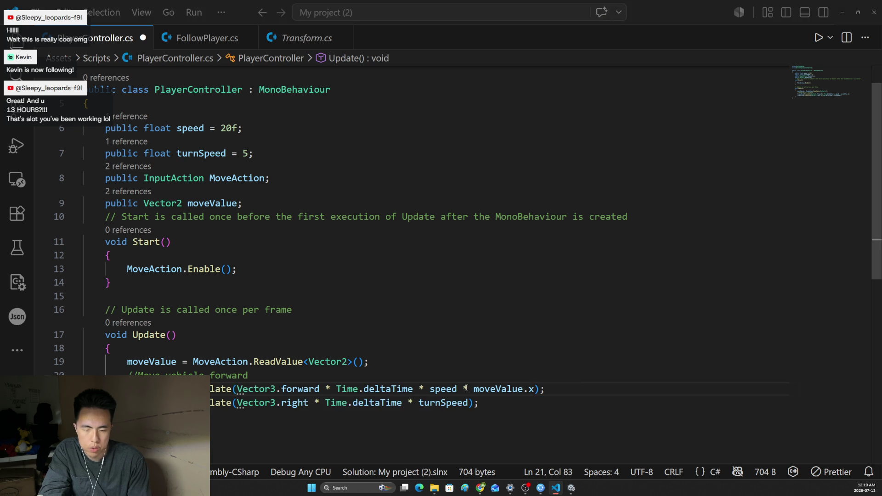
key(alt+Tab)
key(alt+Tab)
key(BackSpace)
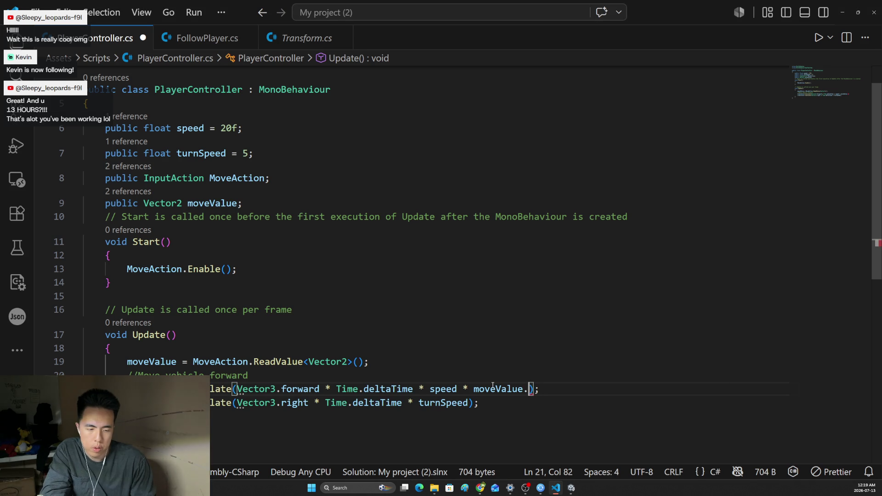
text(y)
Scale the right Translate line by turnSpeed * moveValue.x, check the tutorial, and bring Unity back up
click(418, 389)
click(471, 406)
key(alt+Tab)
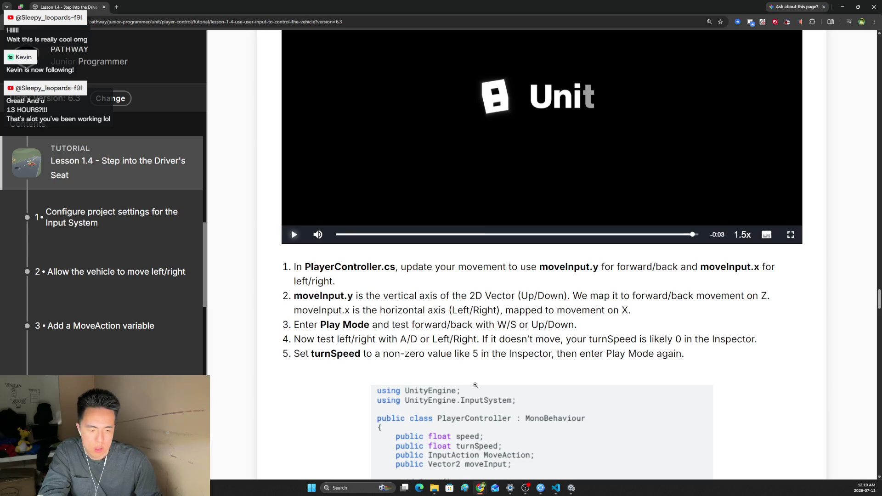
scroll(490, 365, down, 3)
scroll(489, 365, down, 2)
key(alt+Tab)
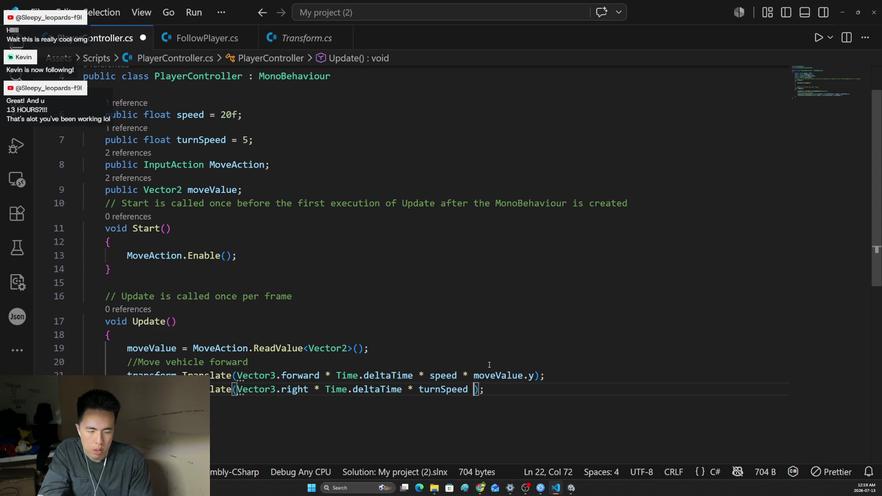
text(* moveValue)
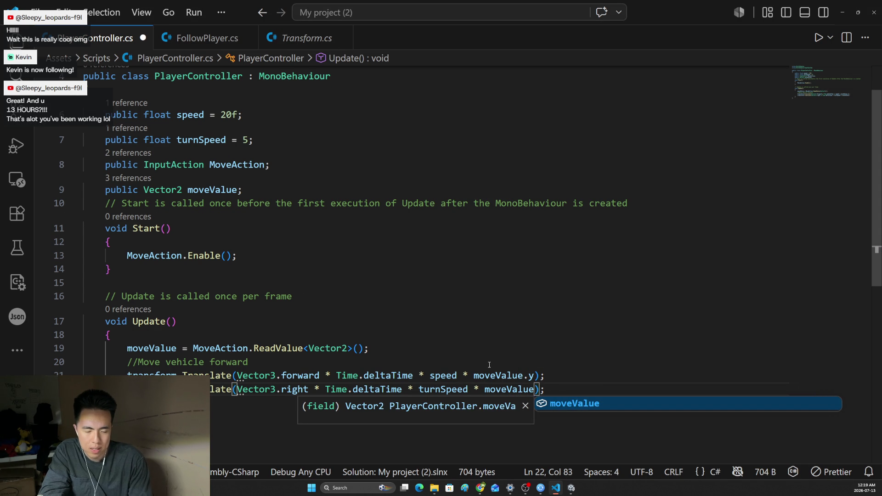
text(.x)
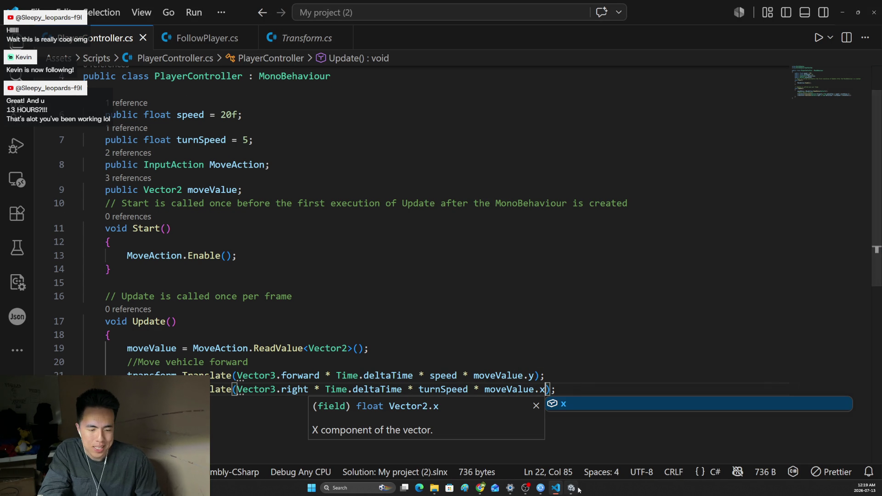
click(556, 488)
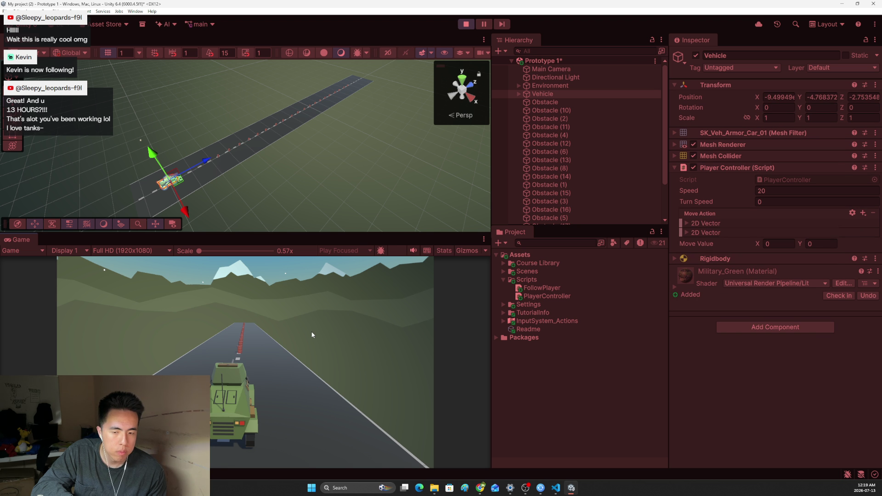
Test-steer the vehicle left and right with A/D in play mode, then bring up the code editor
key(a)
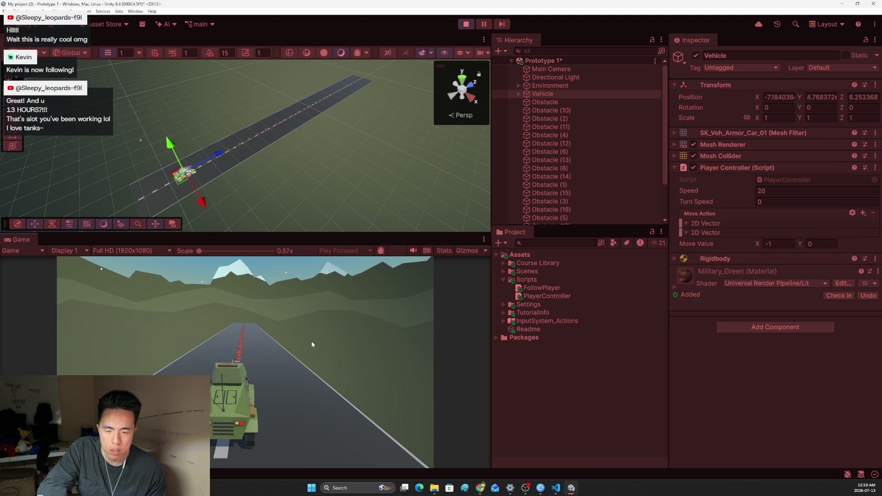
key(d)
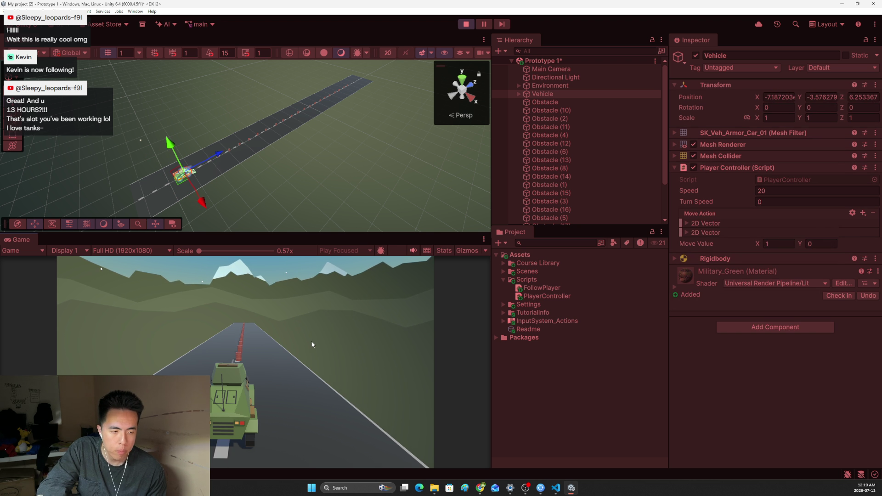
click(559, 488)
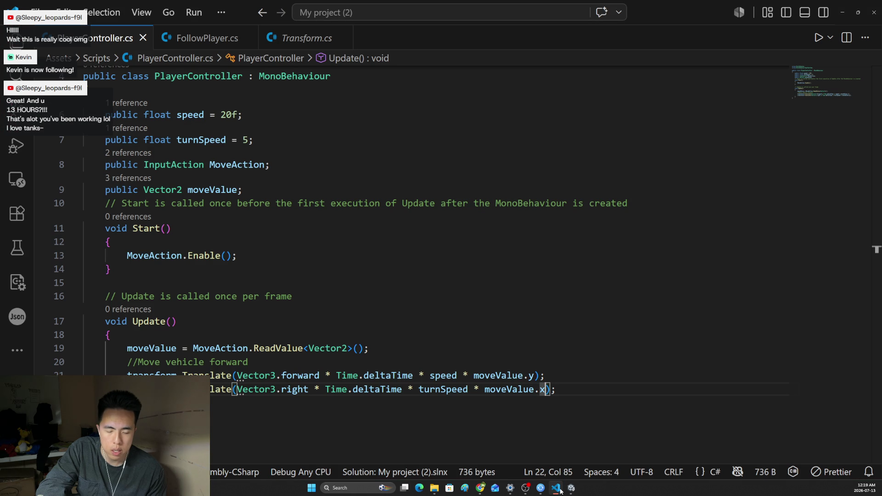
click(558, 488)
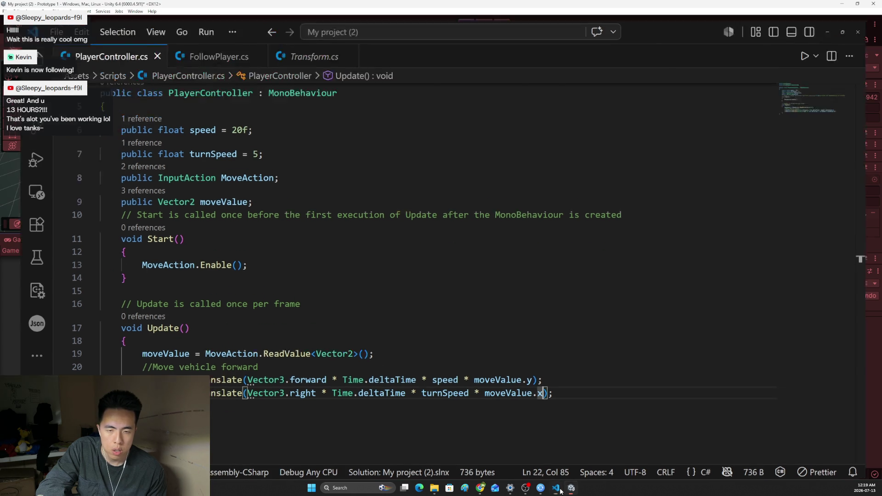
click(558, 489)
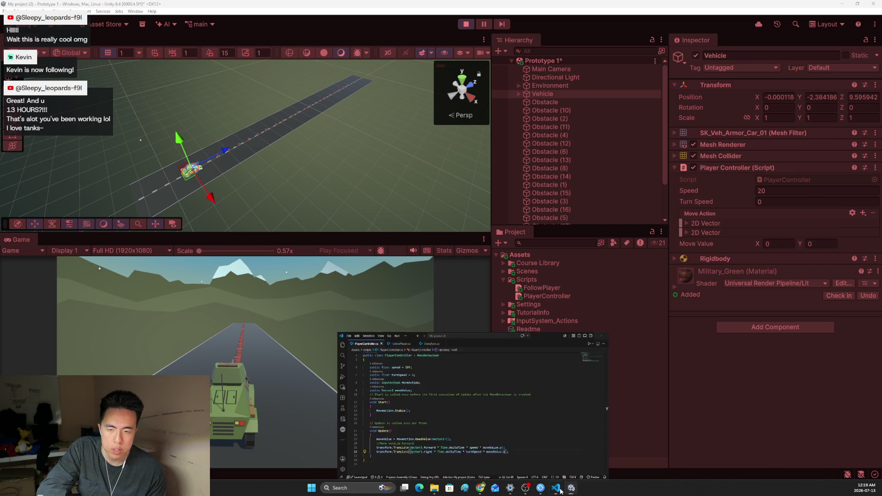
Give turnSpeed a default of 5f in PlayerController.cs, save, and start play mode in Unity
click(249, 140)
text(f)
key(alt+Tab)
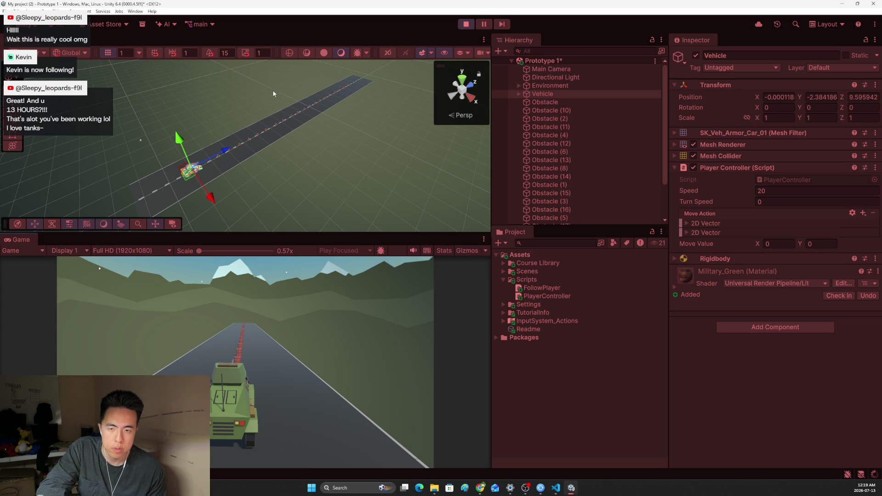
click(466, 24)
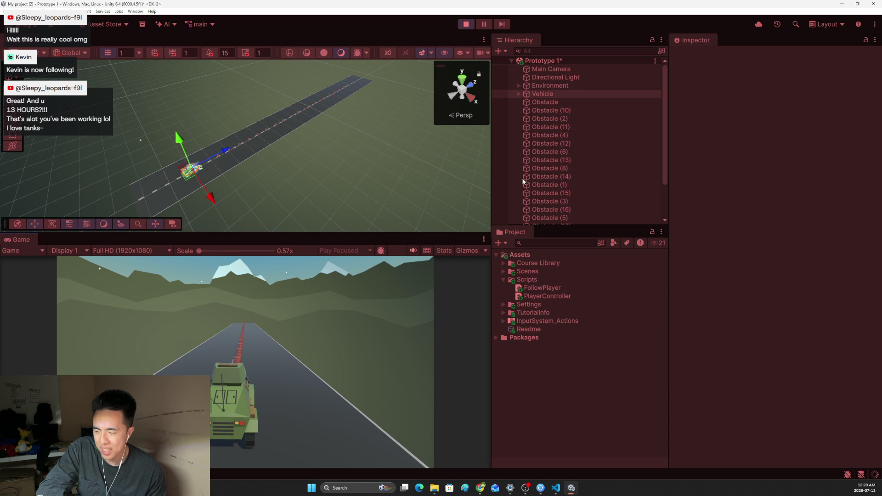
Stop play mode, set the vehicle's Turn Speed to 5 in the Inspector, and start play mode again
key(ctrl+p)
click(768, 228)
text(5)
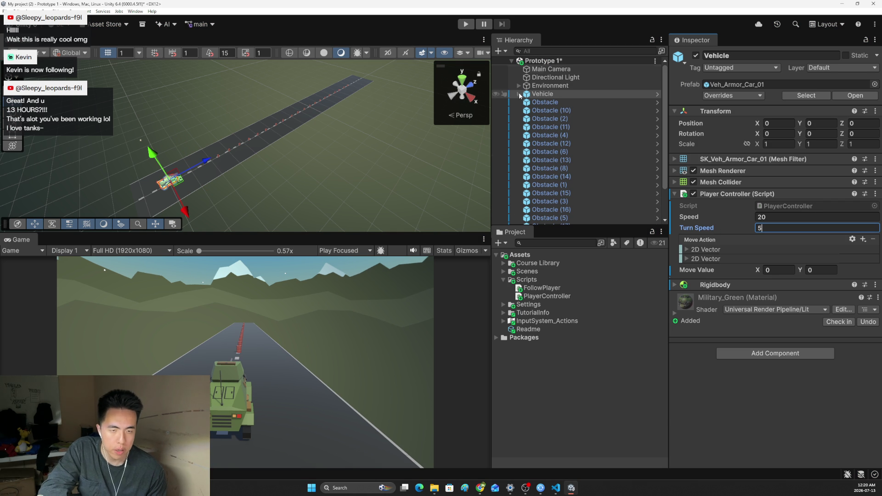
click(467, 25)
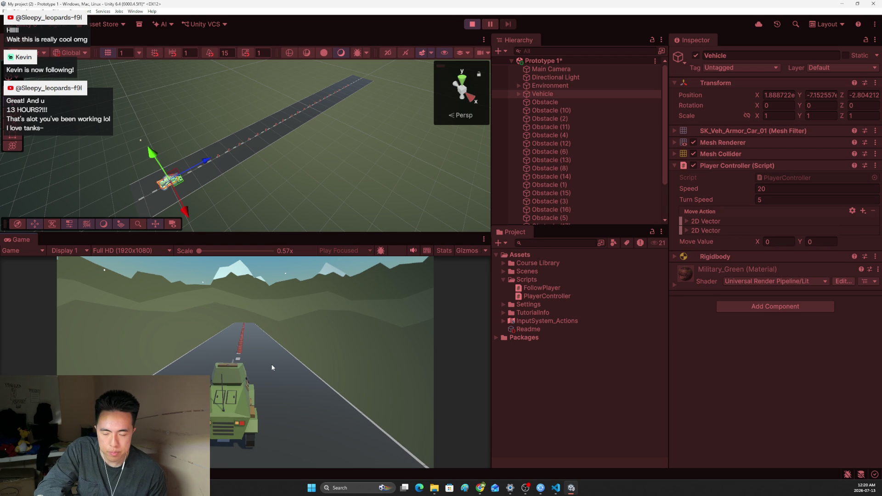
Drive the vehicle with W/A/D to confirm steering, stop play mode, and return to the lesson page
key(w+d)
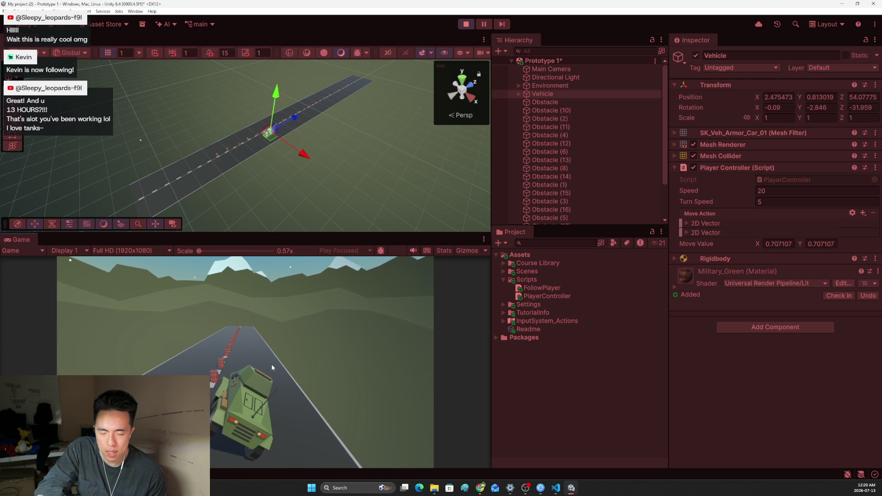
key(w)
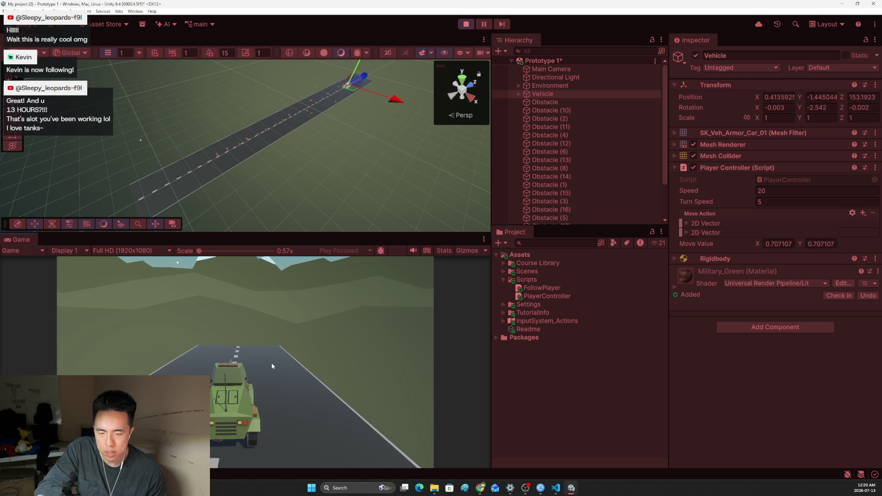
key(d)
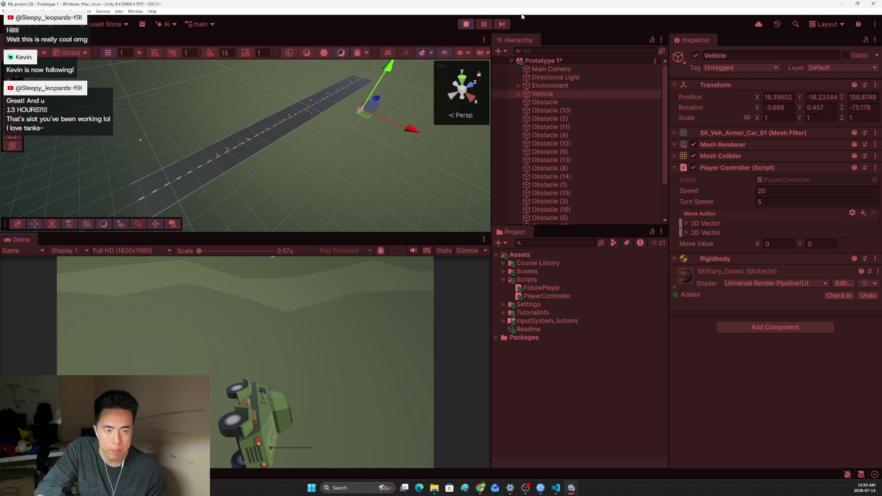
key(ctrl+p)
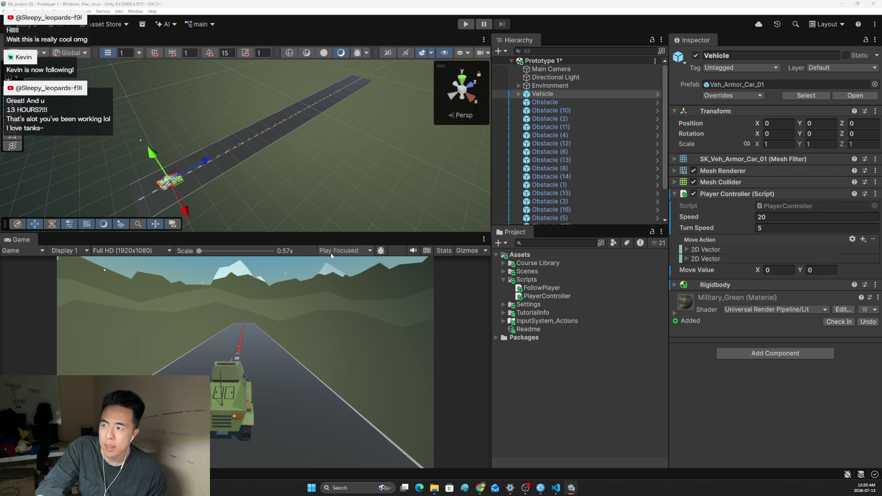
key(alt+Tab)
scroll(468, 385, down, 2)
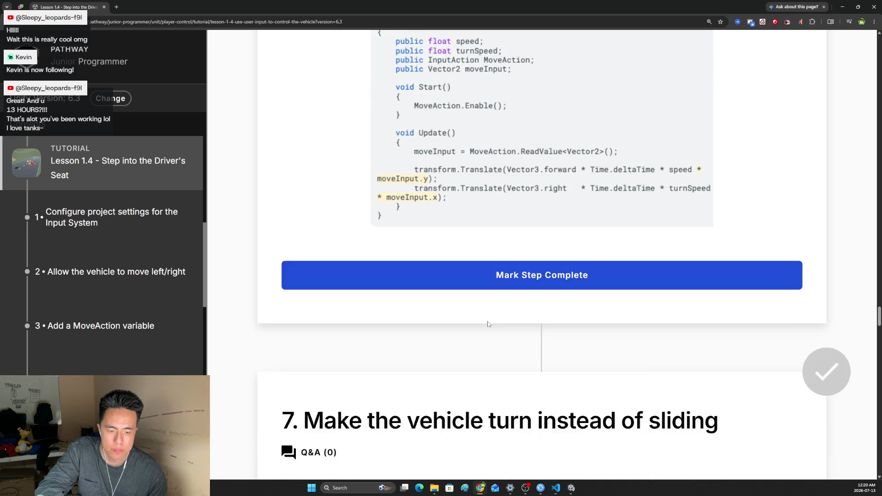
scroll(482, 324, down, 3)
scroll(488, 317, down, 3)
scroll(491, 315, down, 2)
scroll(491, 315, up, 2)
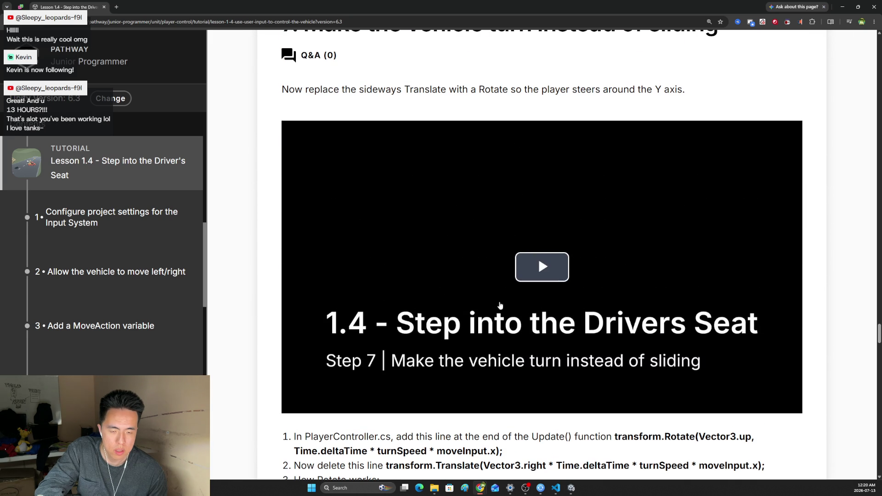
Play the step 7 lesson video in full screen up to the vehicle-driving demo
click(501, 306)
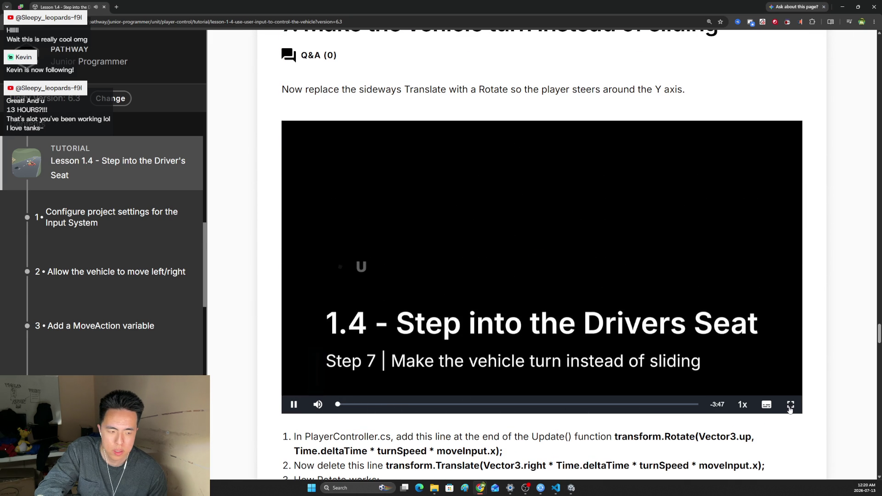
click(791, 404)
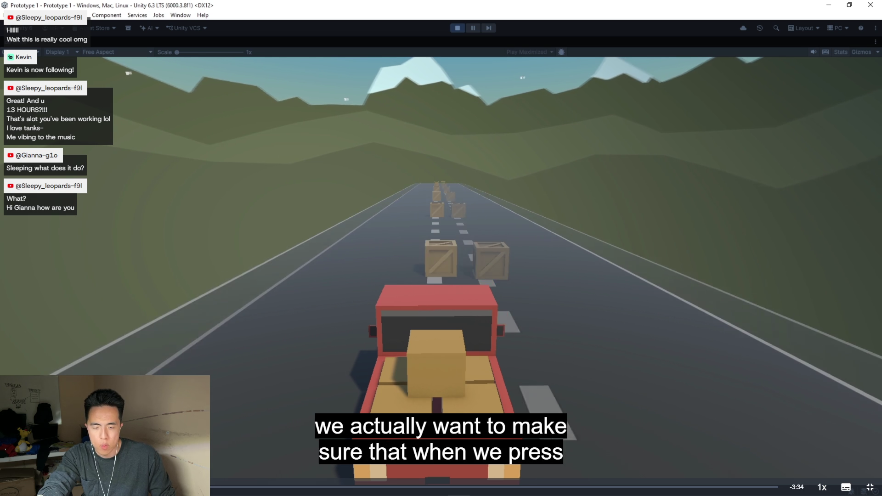
Resume the lesson video to the PlayerController Update code section
key(ctrl+a)
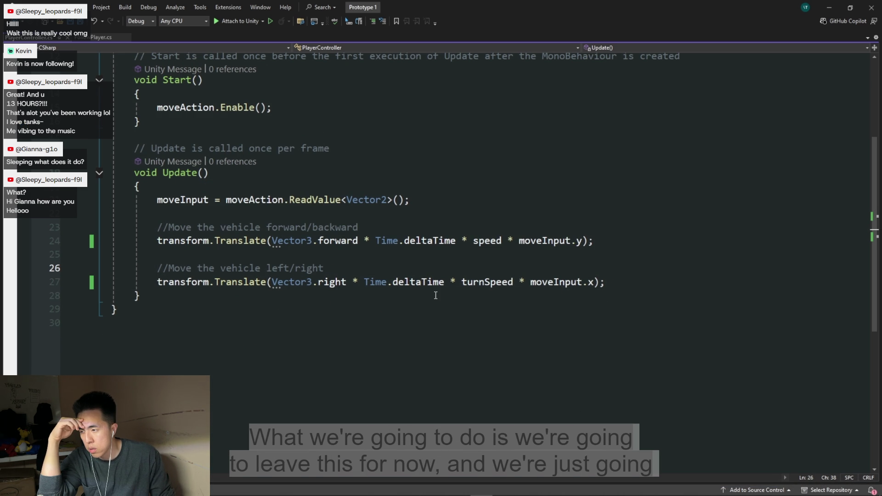
key(Return)
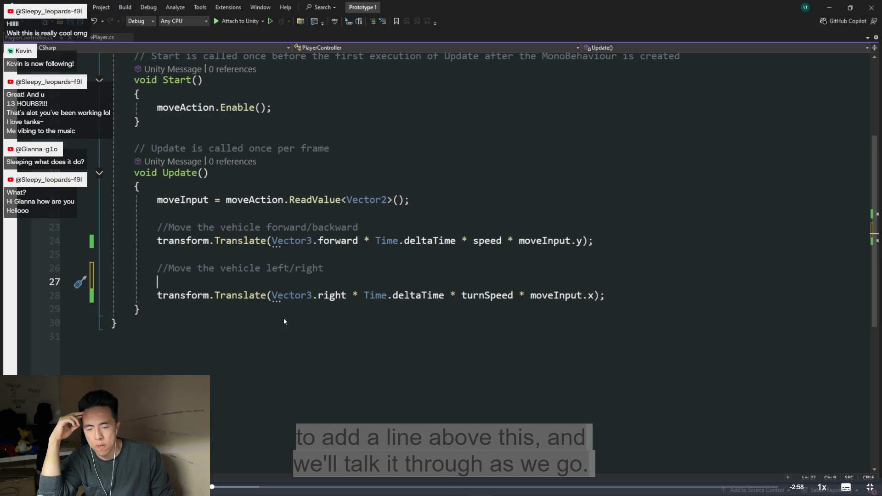
text(trans)
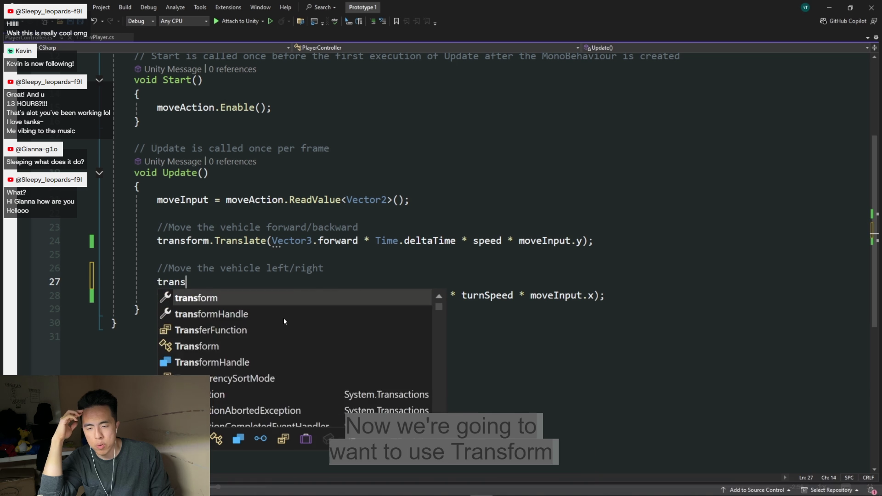
text(form)
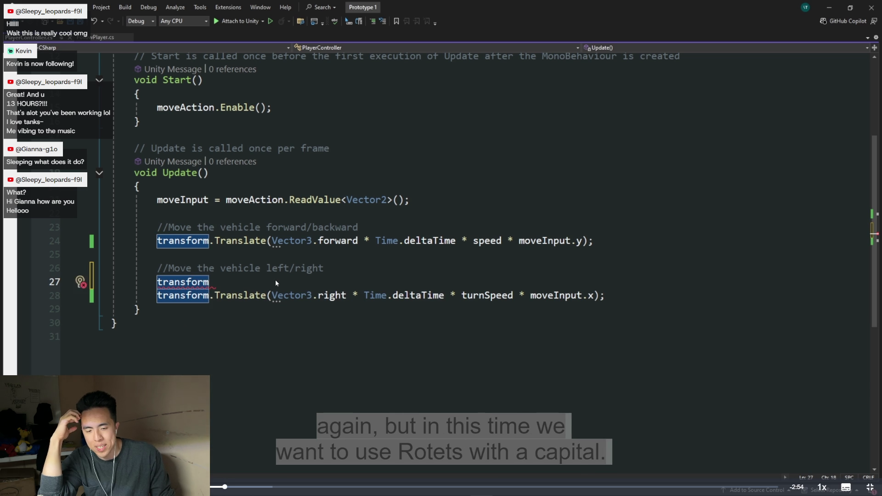
text(.rota)
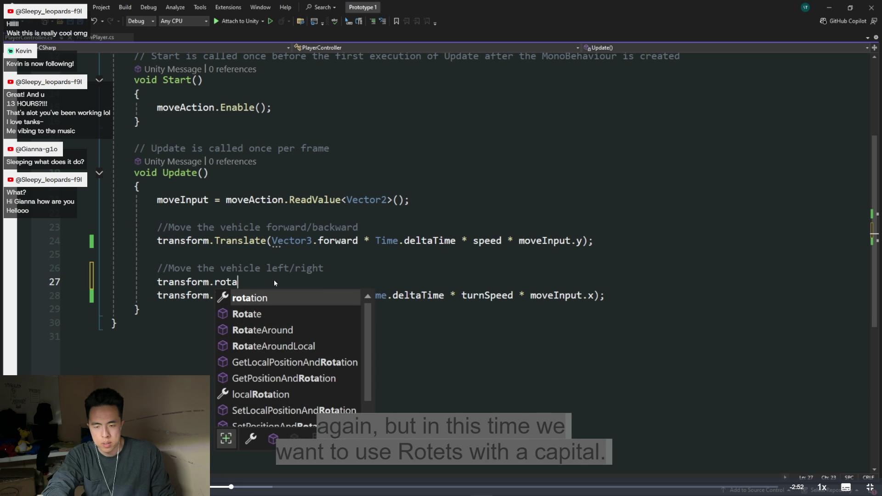
Follow the video adding transform.Rotate(Vector3.up, Time.deltaTime * turnSpeed * moveInput.x); to Update
key(Down)
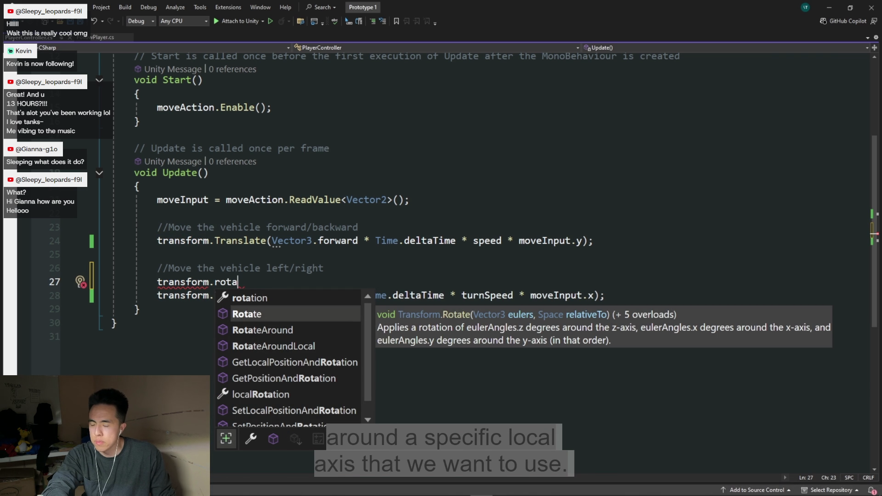
key(Tab)
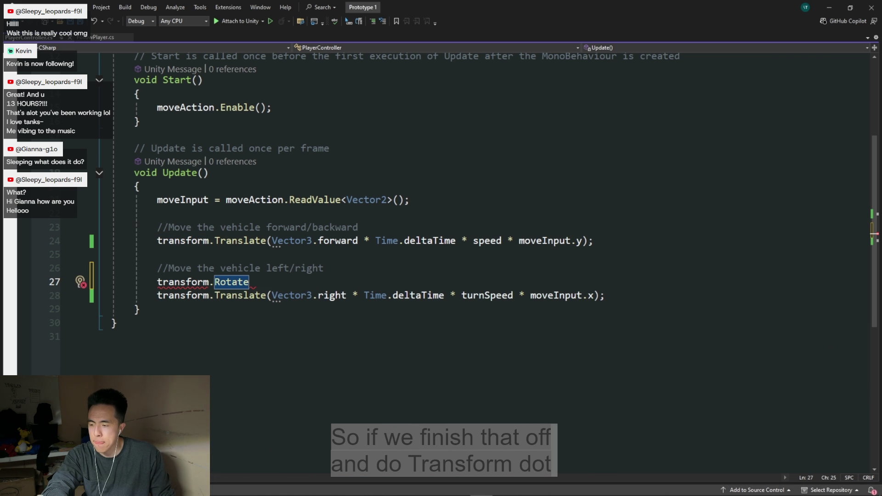
text(()
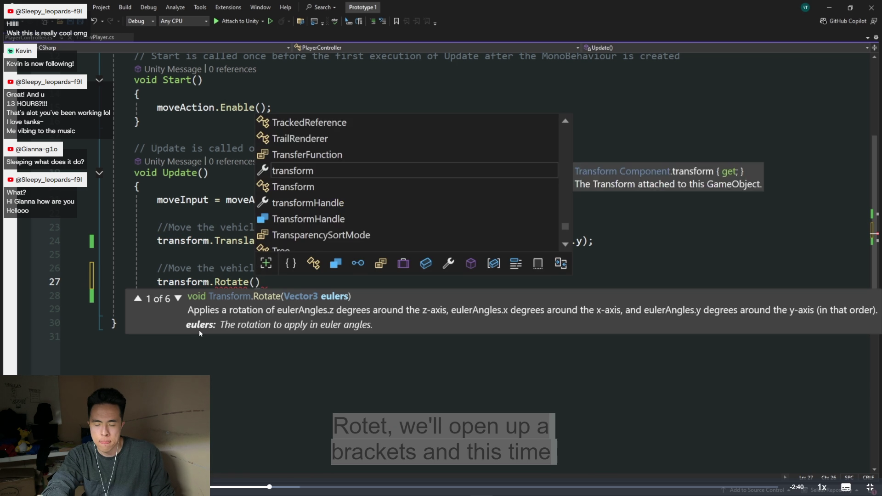
text(Vector3)
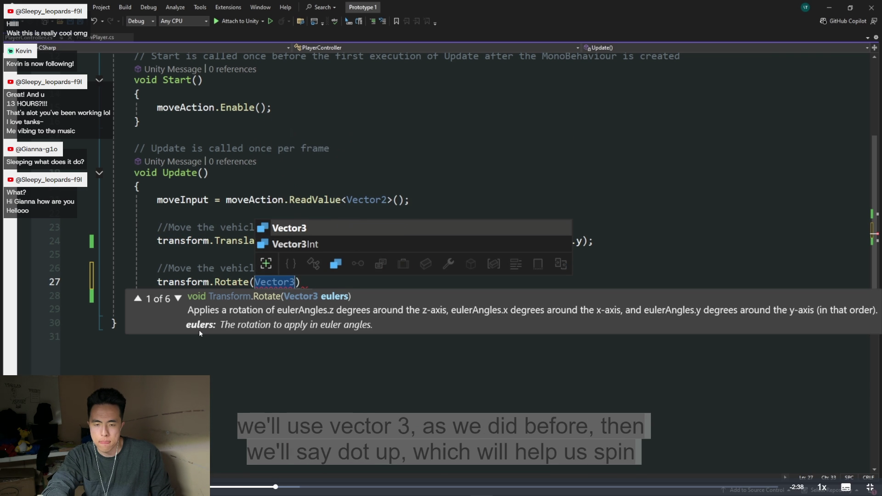
key(Escape)
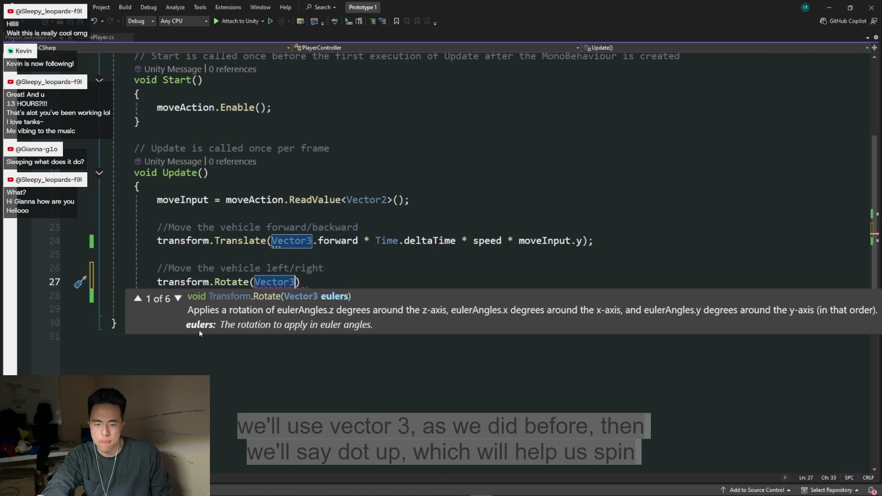
text(.up)
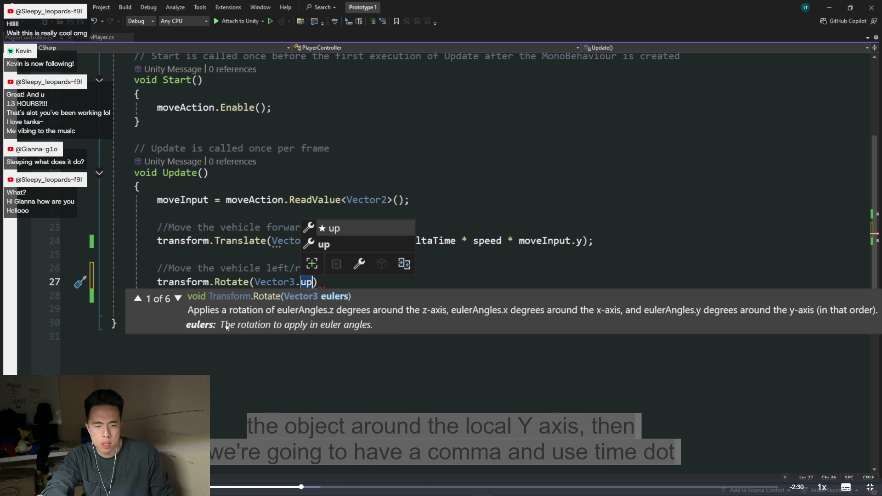
key(Escape)
text(, )
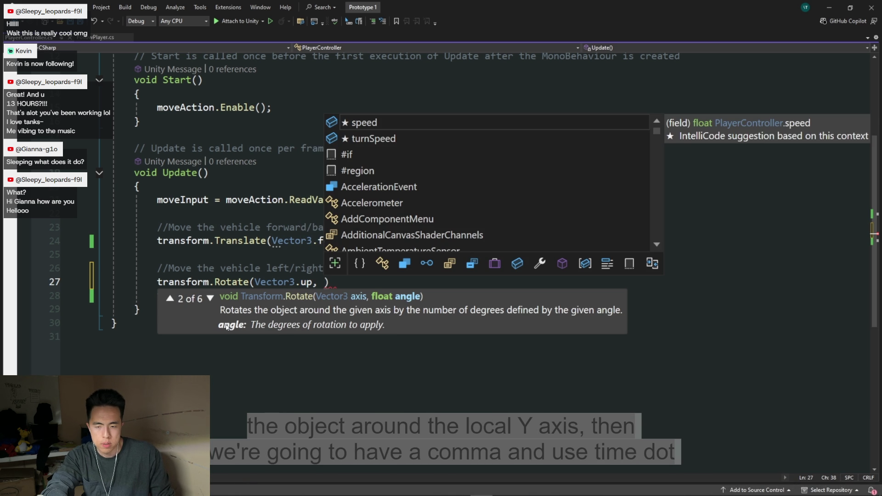
text(Time.)
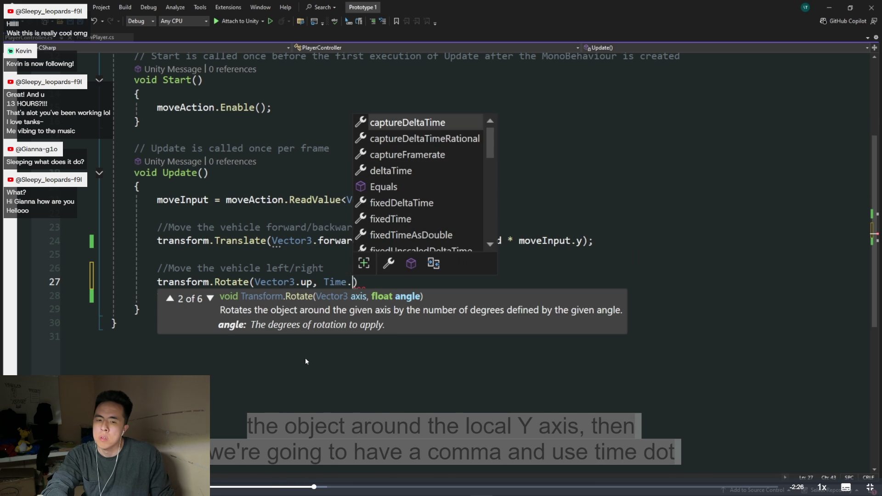
text(de)
key(Tab)
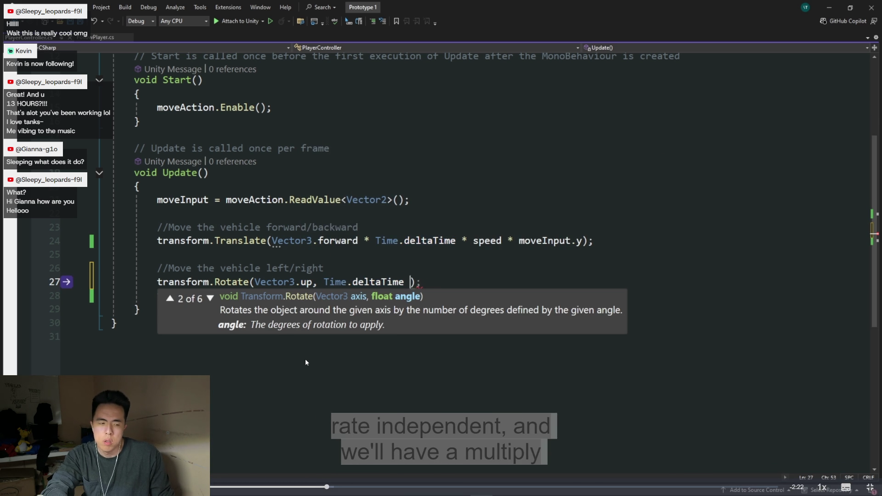
text(*)
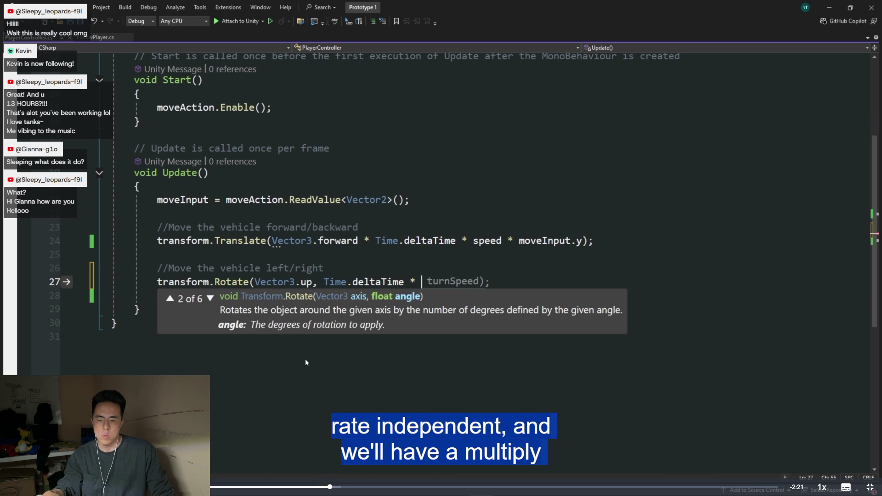
text( turnS)
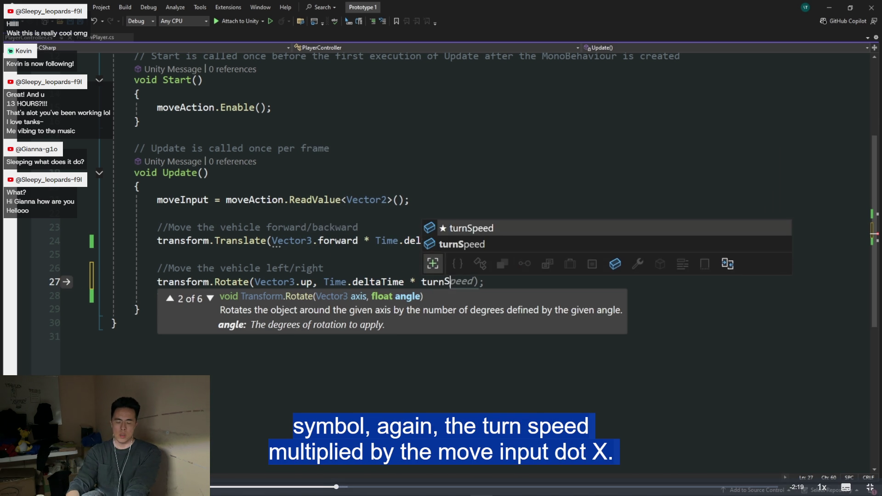
key(Tab)
text(* )
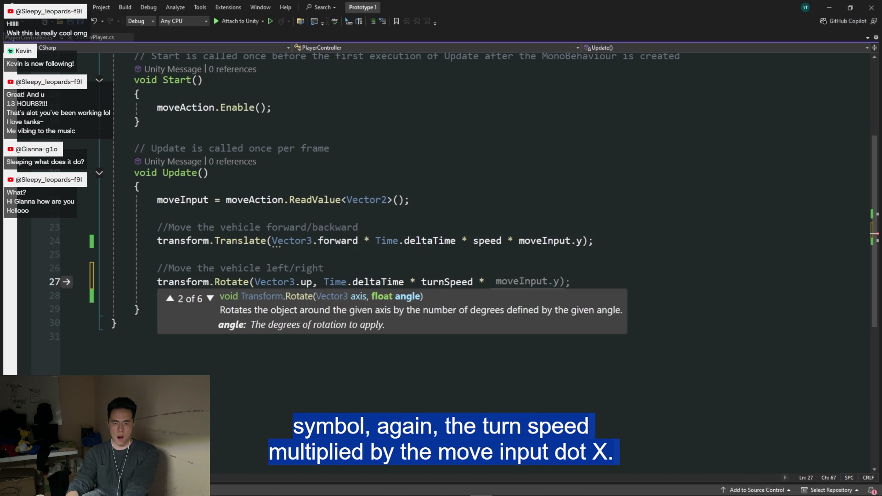
text(moveInput.)
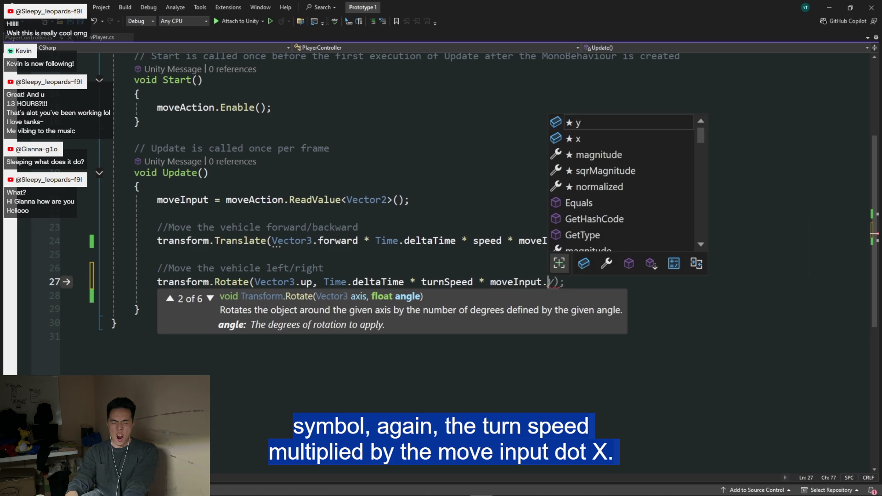
text(x)
key(Escape)
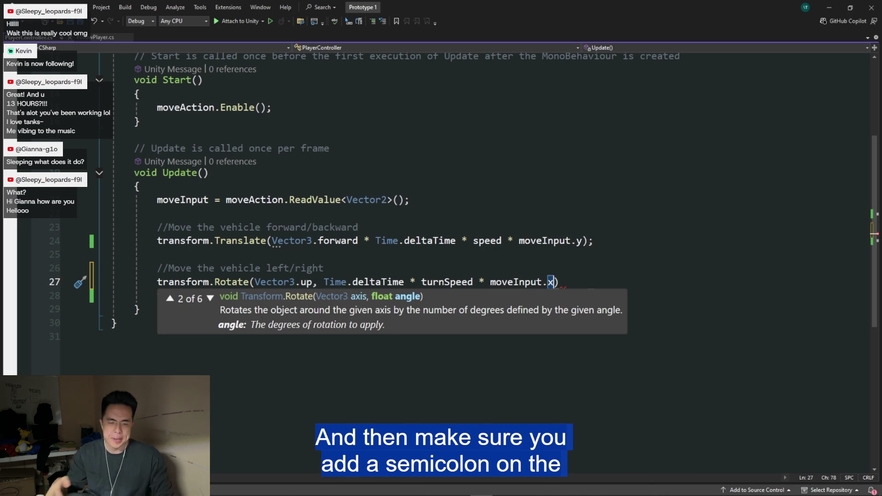
text();)
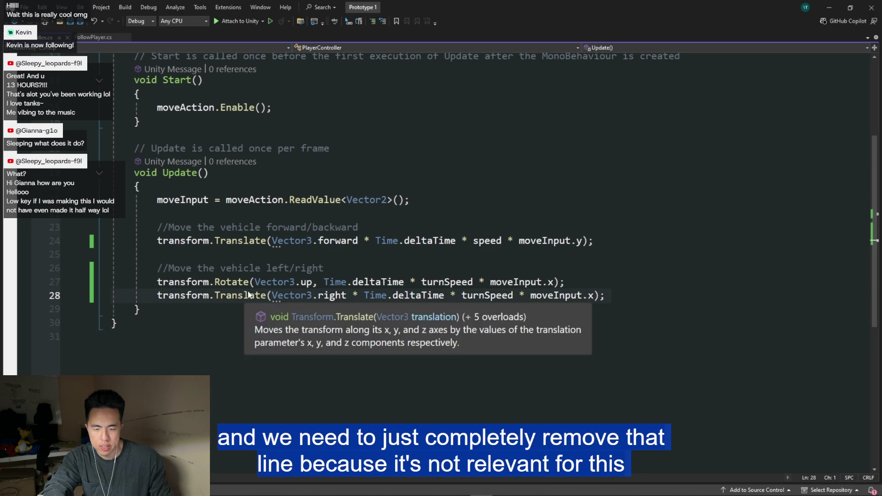
Delete the old sideways Translate(Vector3.right ...) line in the video's script
key(ctrl+x)
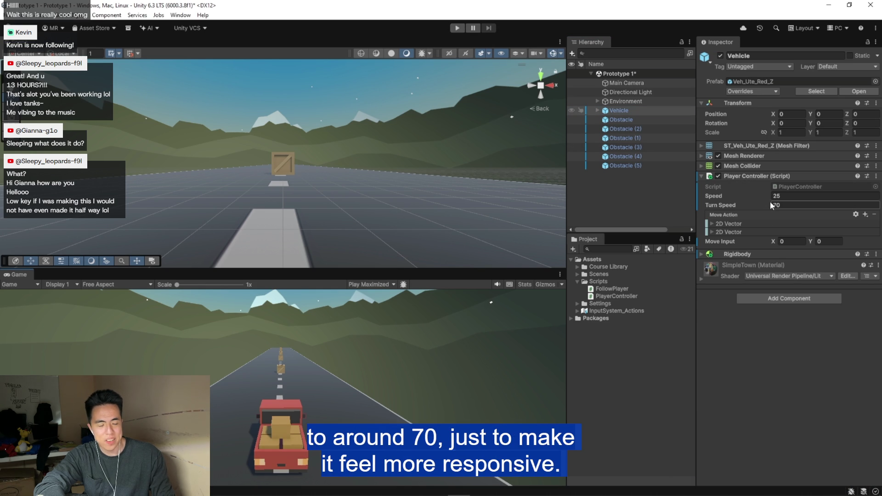
Start play mode in the video and test-drive the truck with W/S/A/D, steering around the crates
click(457, 28)
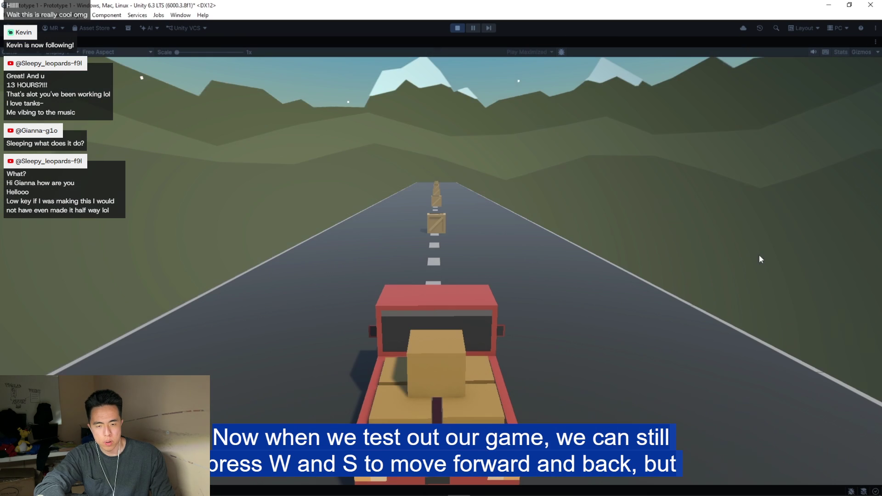
key(w)
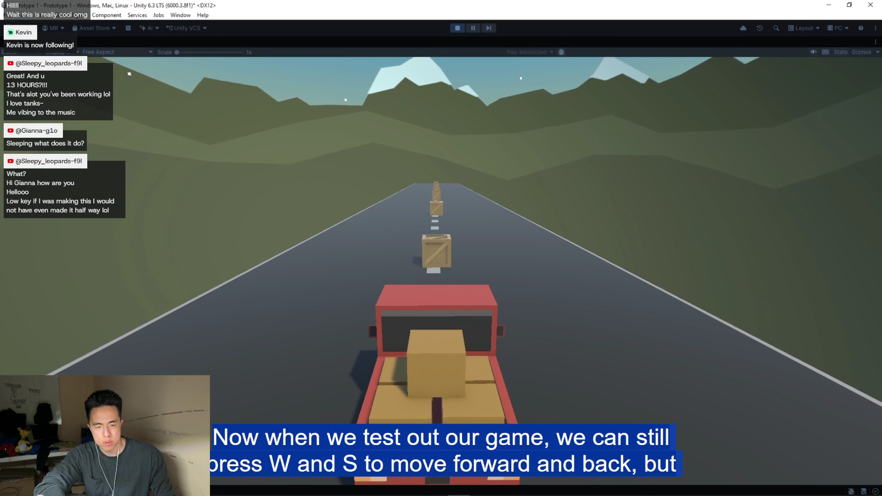
key(s)
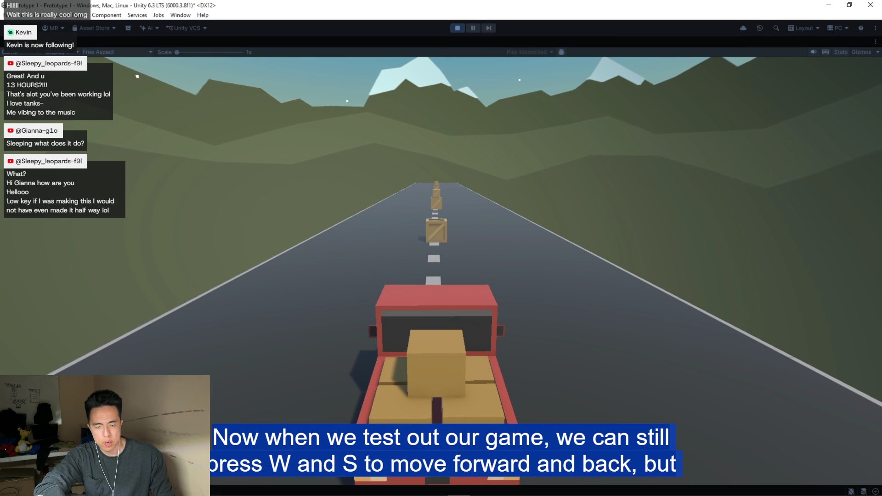
key(a)
key(d)
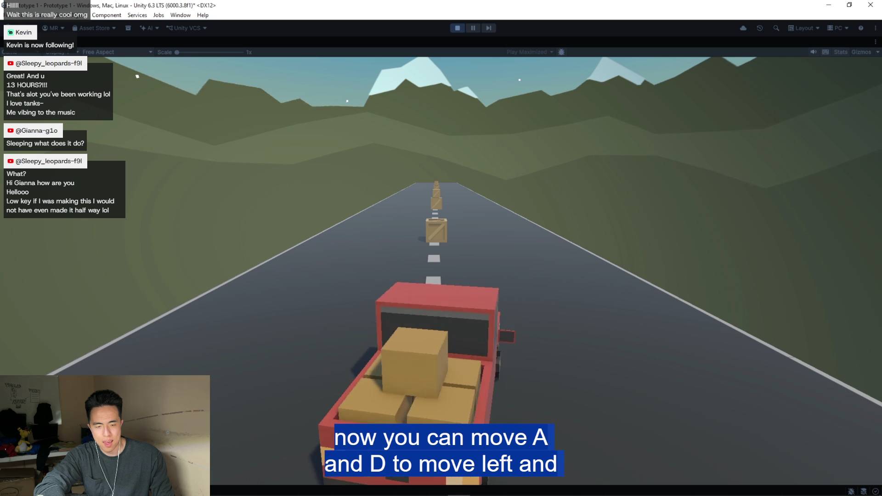
key(a)
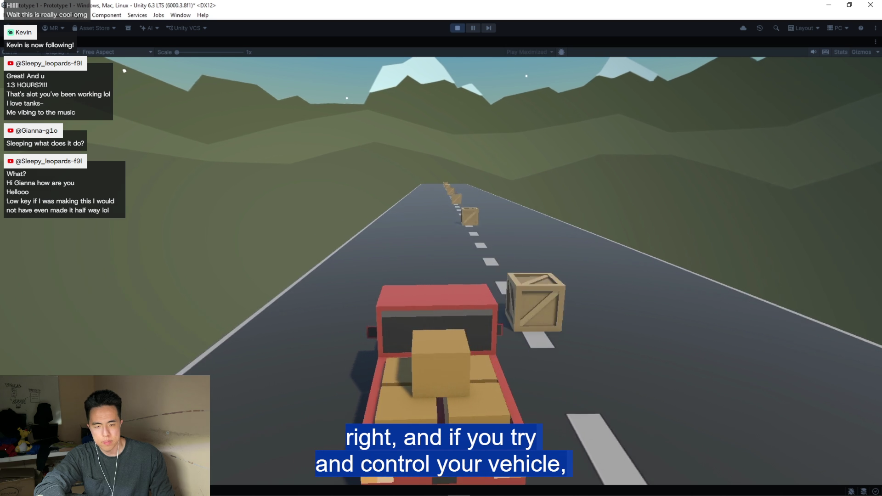
key(a)
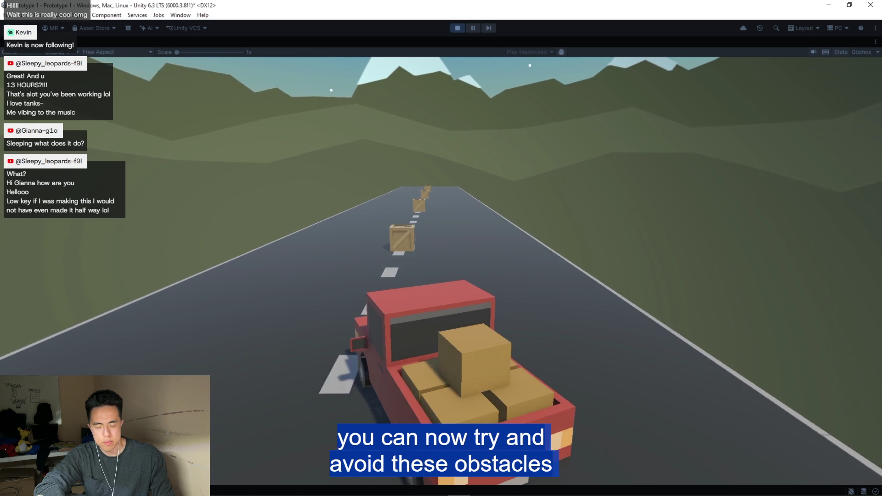
key(d)
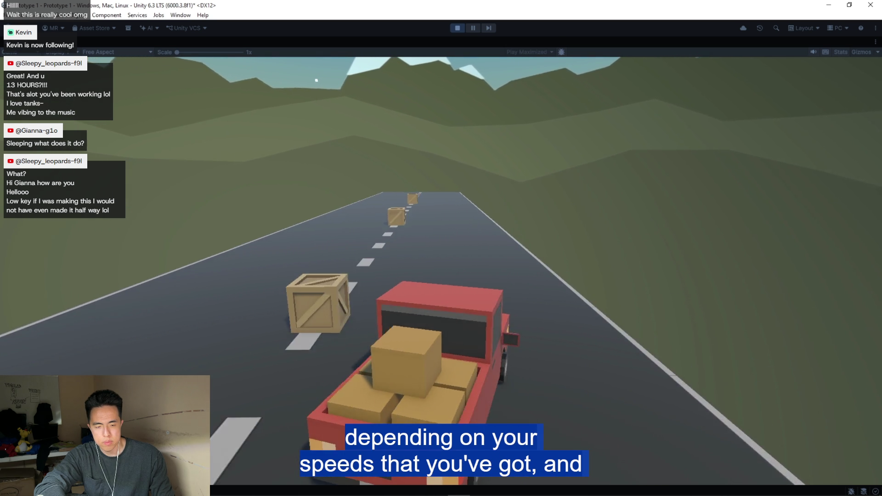
key(a)
key(d)
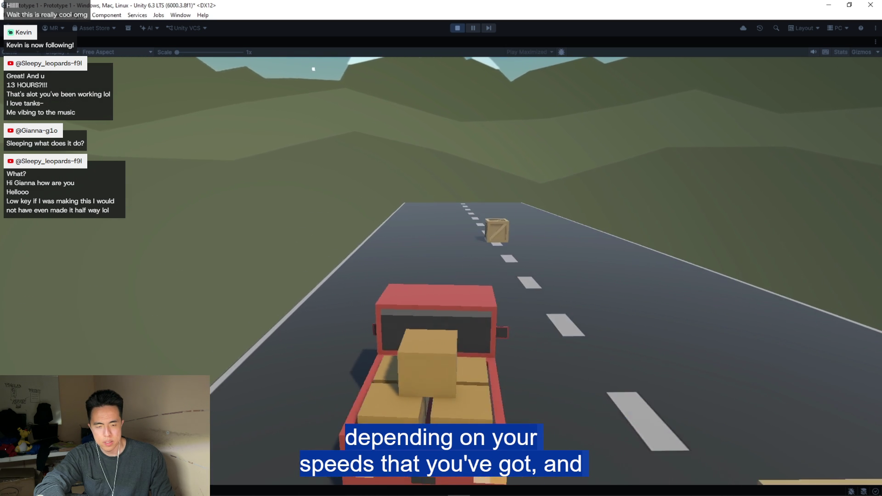
key(a)
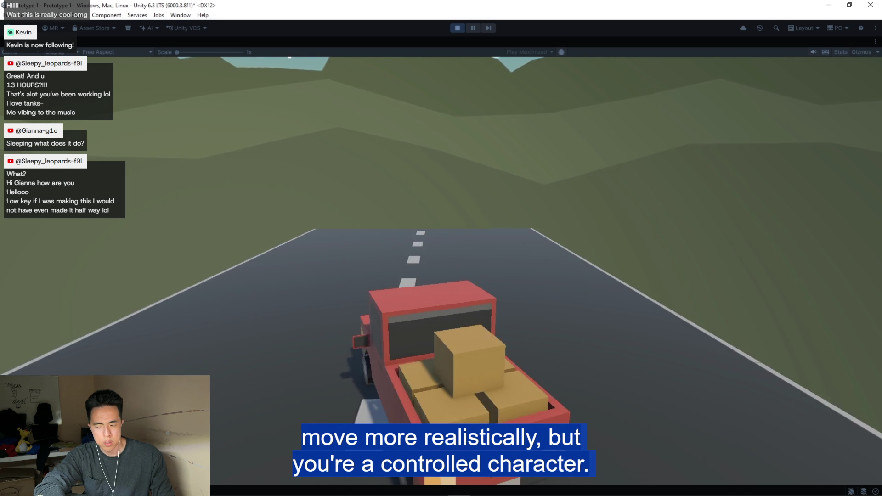
key(d)
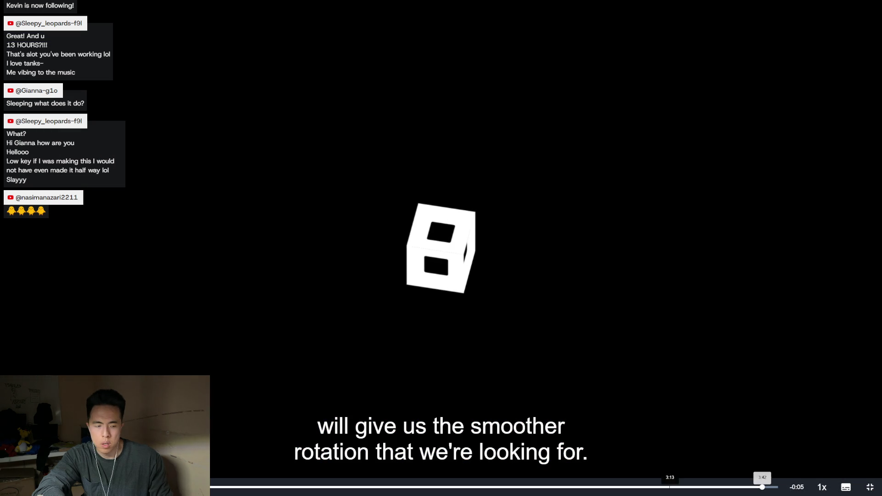
Exit the fullscreen video and return to the learner's PlayerController.cs in the code editor
click(870, 488)
scroll(779, 440, down, 5)
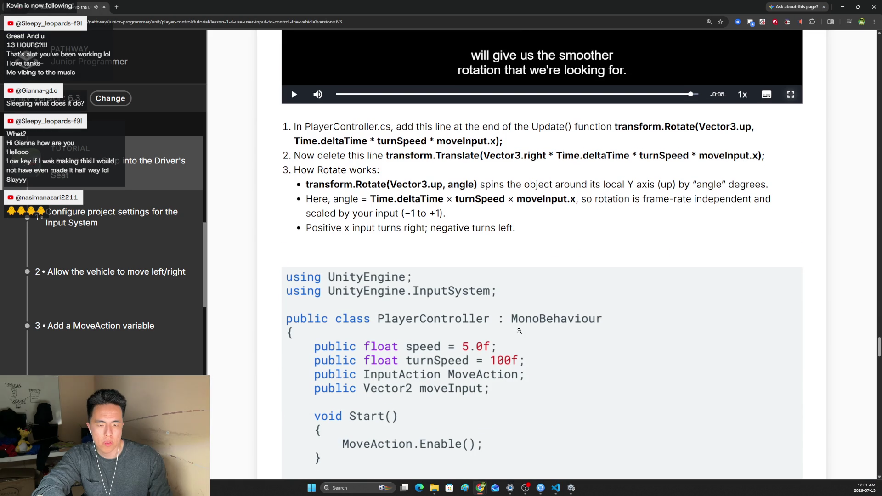
scroll(513, 342, down, 3)
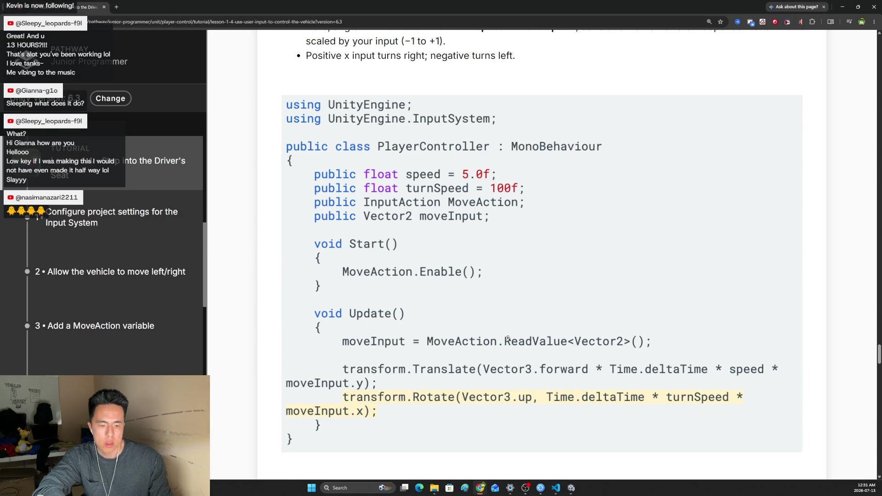
click(556, 488)
click(210, 362)
key(Down)
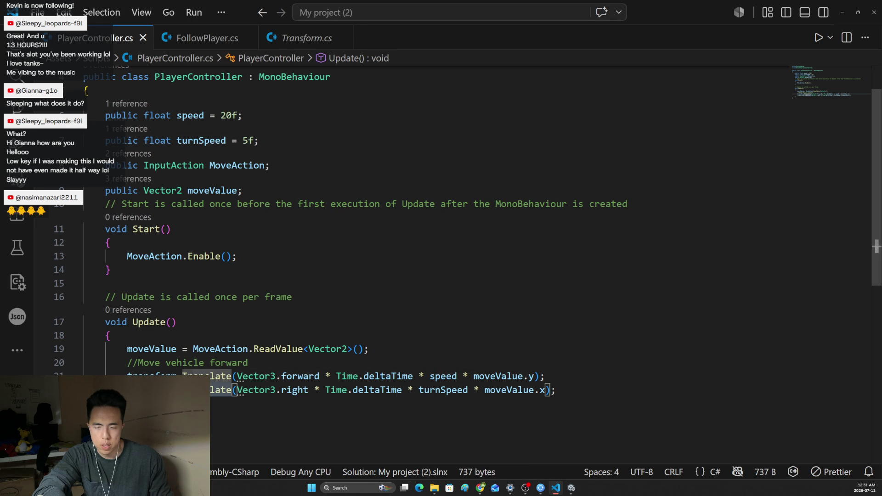
Change line 22 to transform.Rotate with Vector3.up instead of Translate with Vector3.right
key(ctrl+BackSpace)
text(R)
key(Escape)
text(otate)
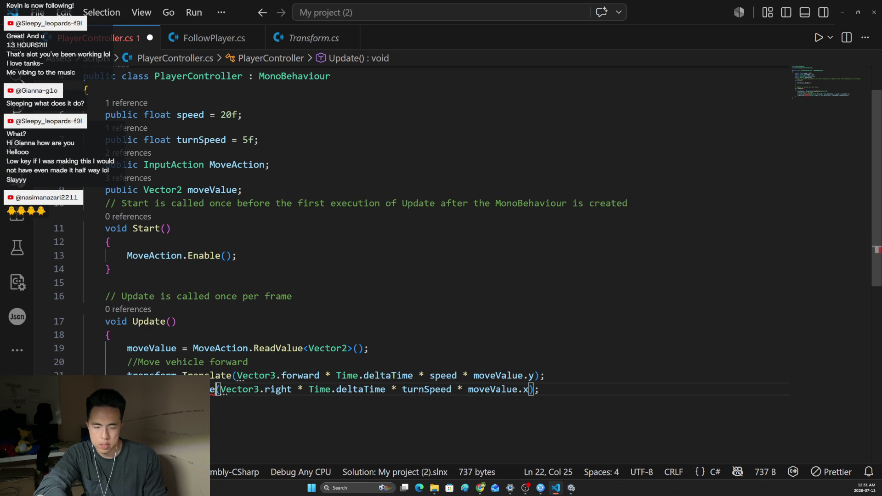
key(Left)
key(Left)
key(Left)
key(Left)
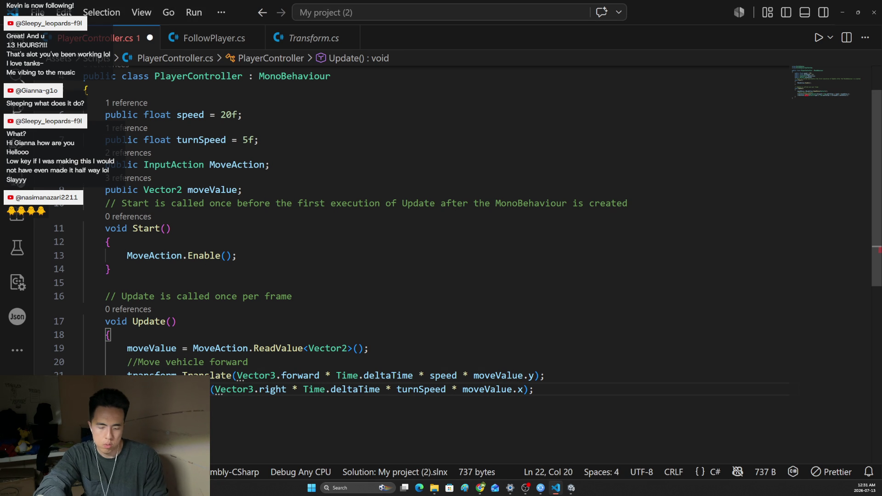
key(Right)
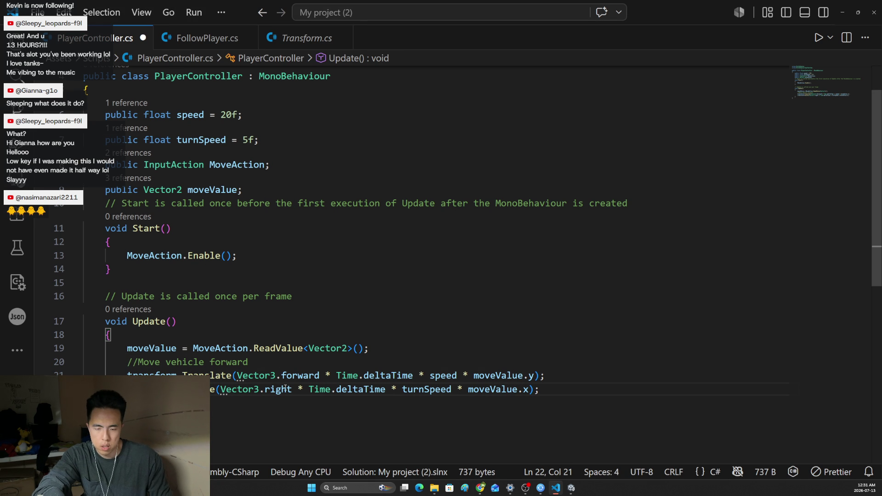
double_click(285, 390)
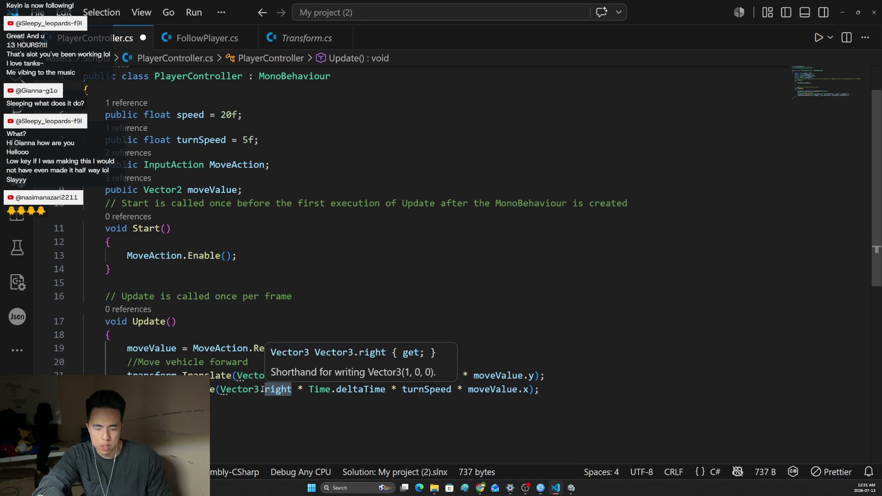
text(up)
click(360, 375)
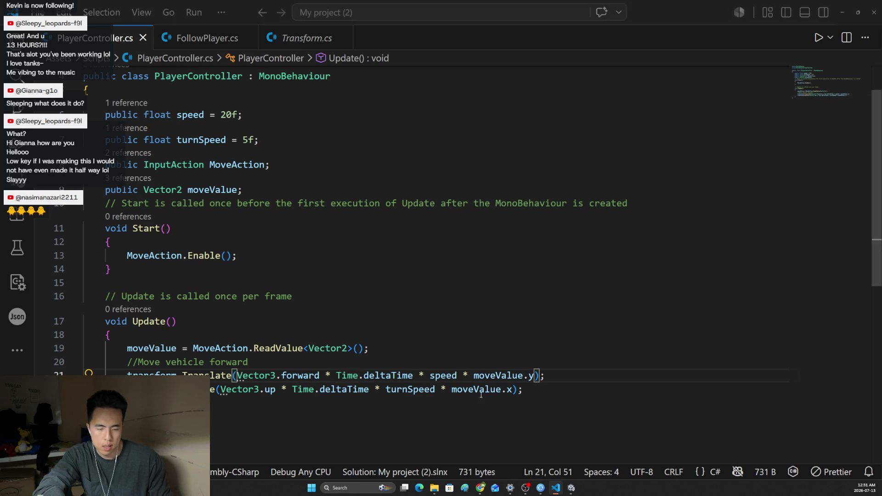
Compare against the tutorial's code, save the script, and switch to Unity to recompile
click(481, 487)
key(alt+Tab)
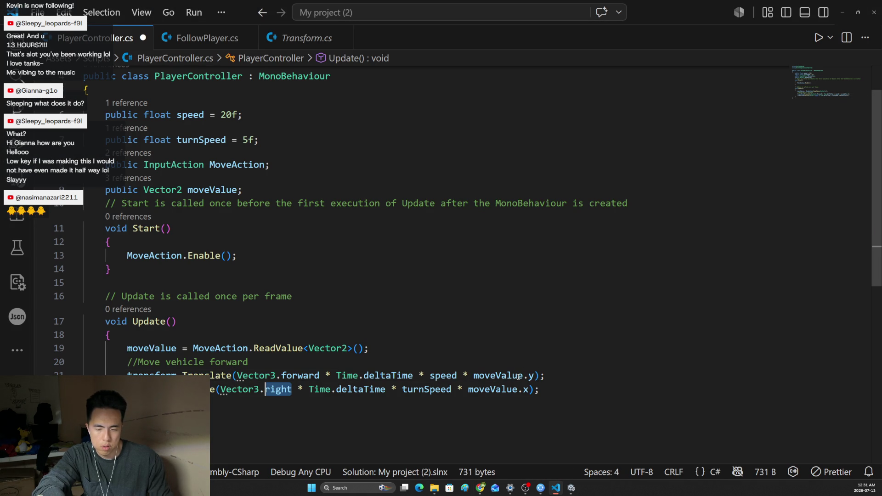
key(ctrl+s)
key(alt+Tab)
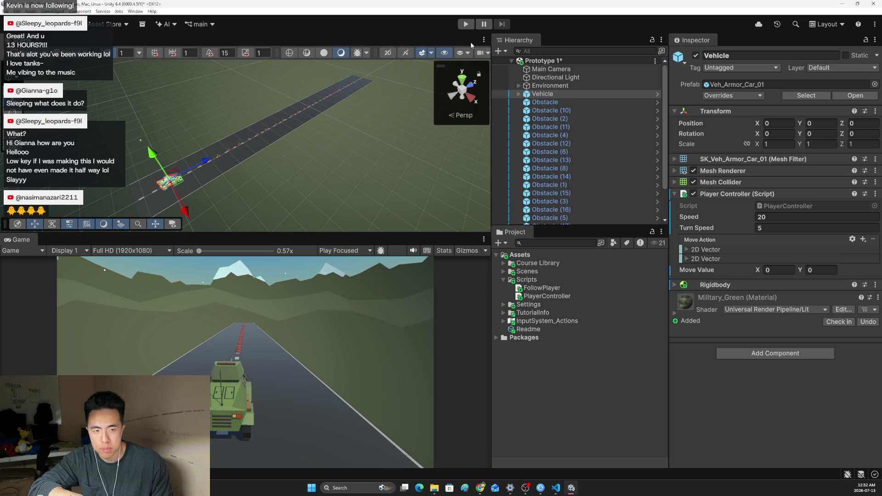
Start play mode, steer left, and set the vehicle's Turn Speed to 70 in the Inspector
click(466, 26)
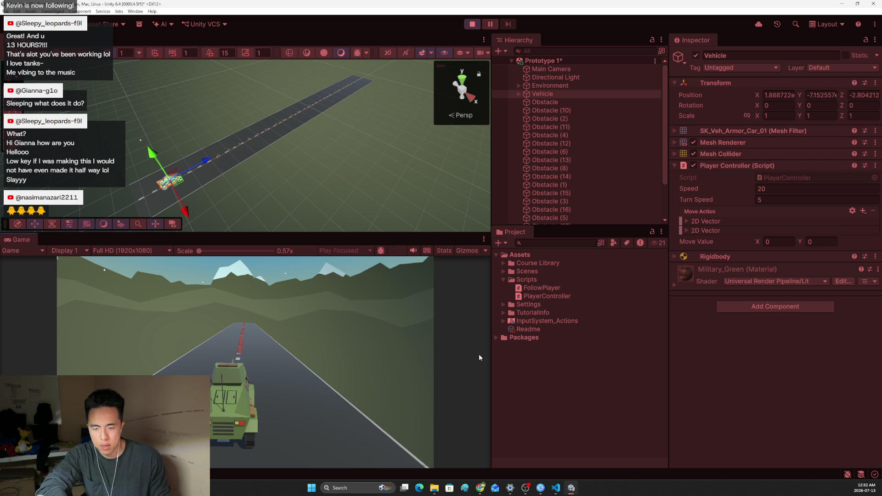
key(a)
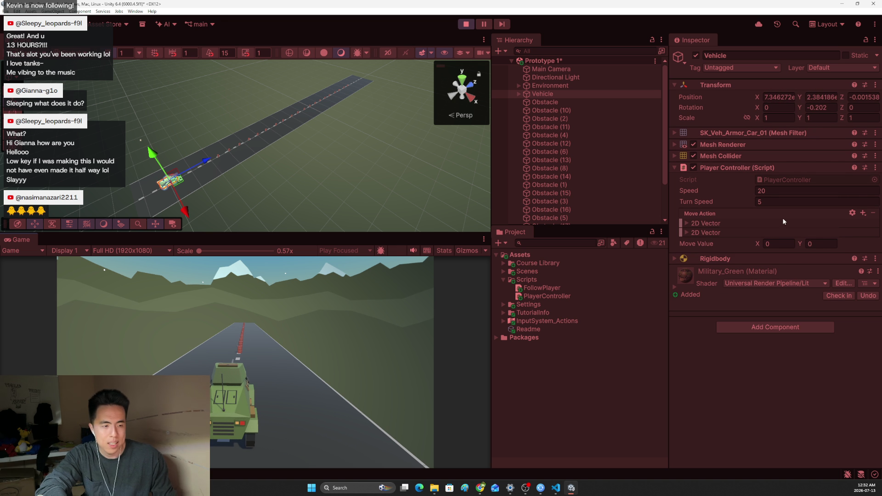
click(767, 201)
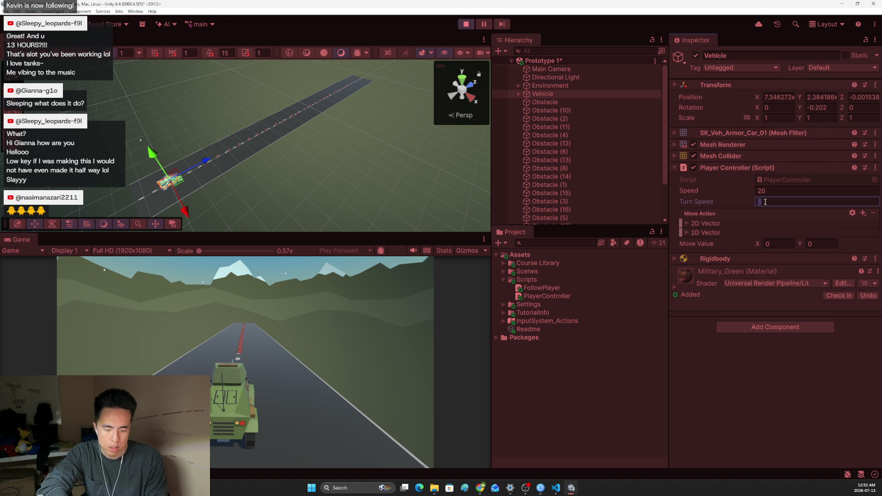
text(70)
key(Return)
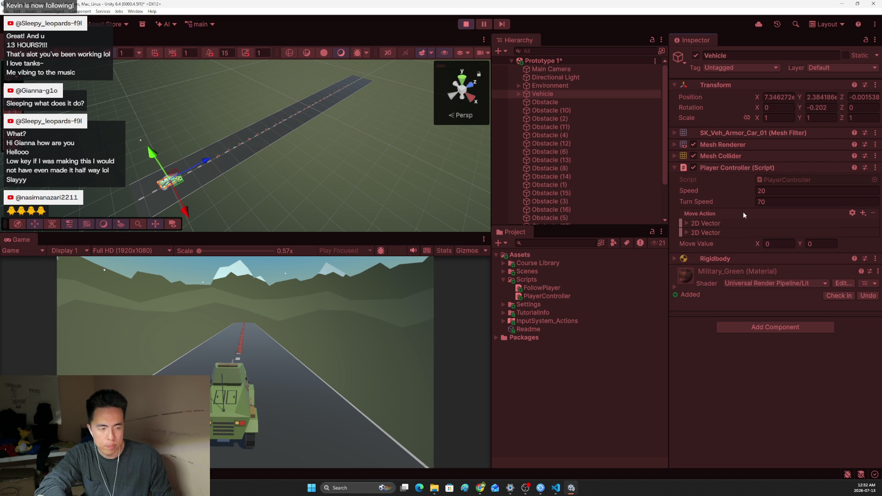
Test-drive the vehicle with W/A/D, steering left and right down the road until it tips over
key(w+a)
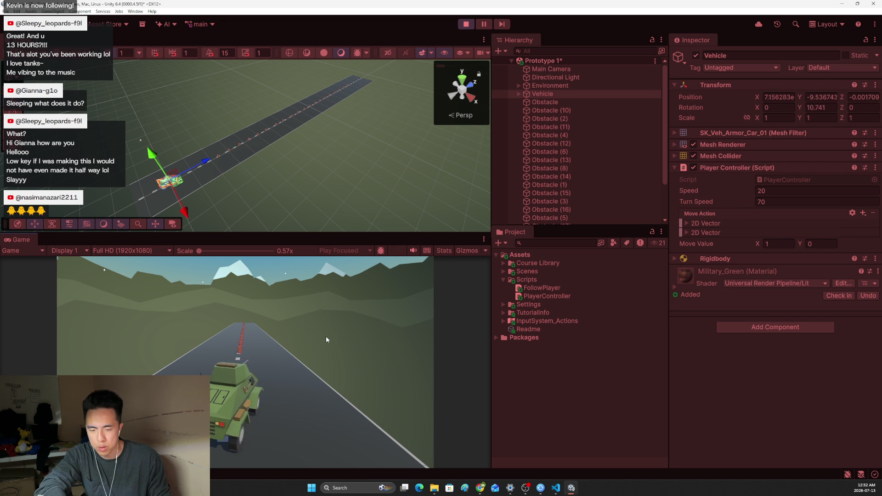
key(w)
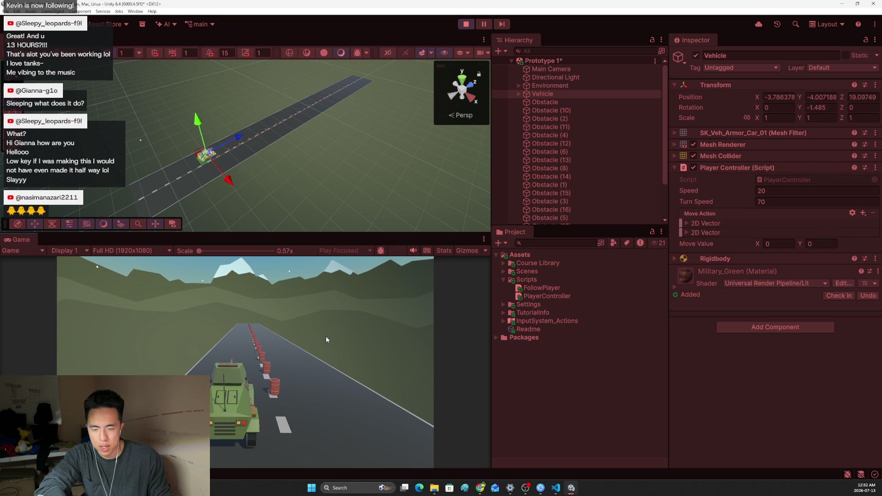
key(d)
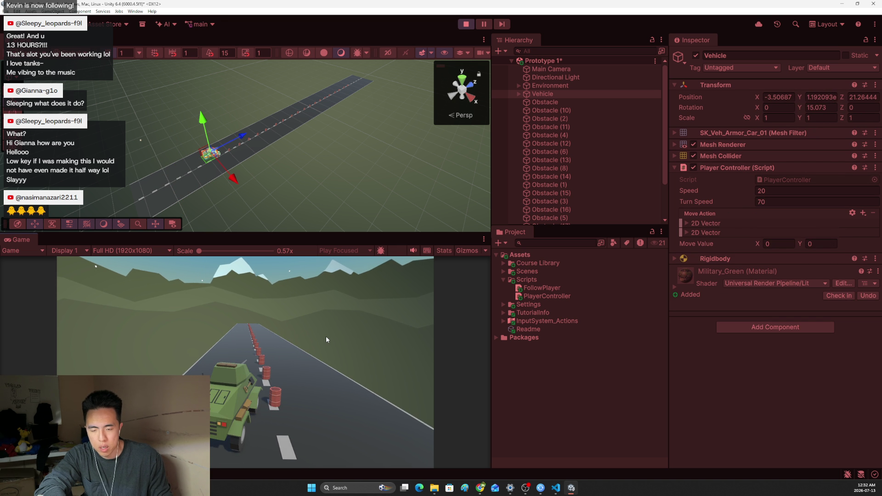
key(d)
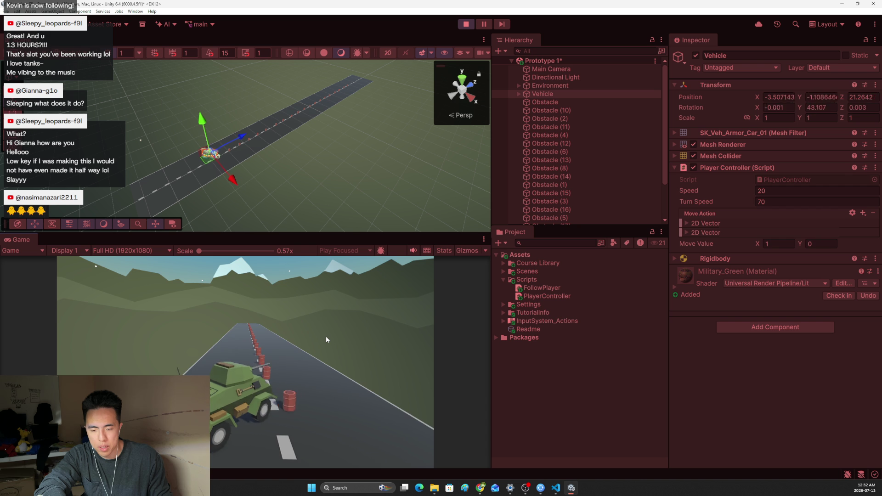
key(a)
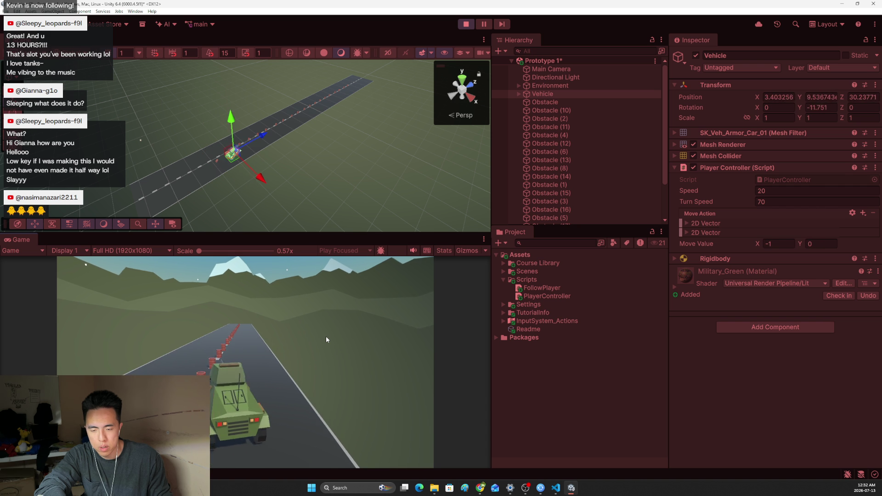
key(w)
key(d)
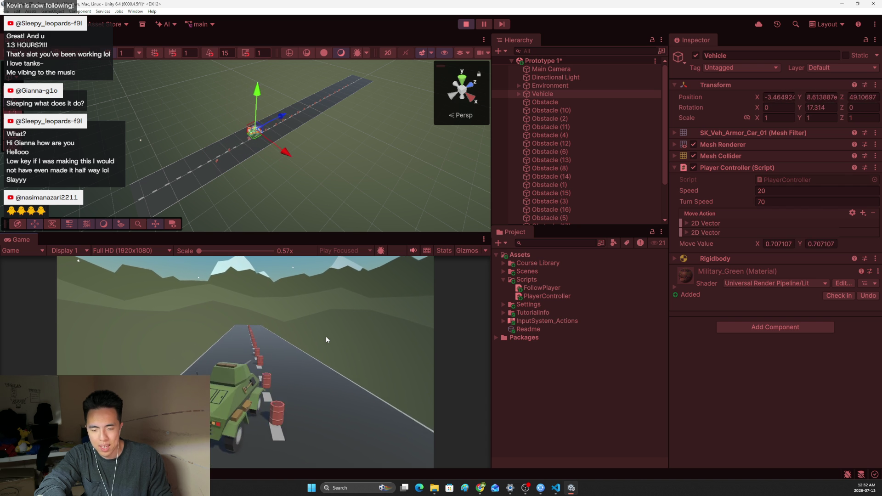
key(a)
key(d)
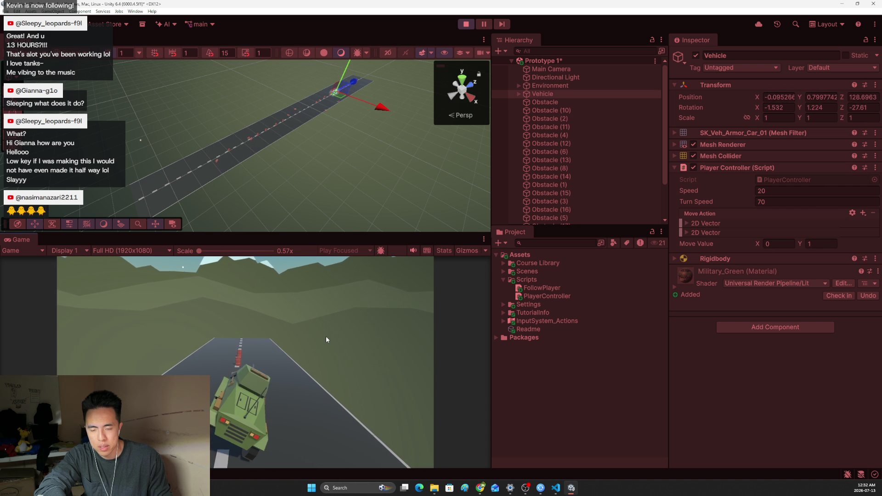
key(a)
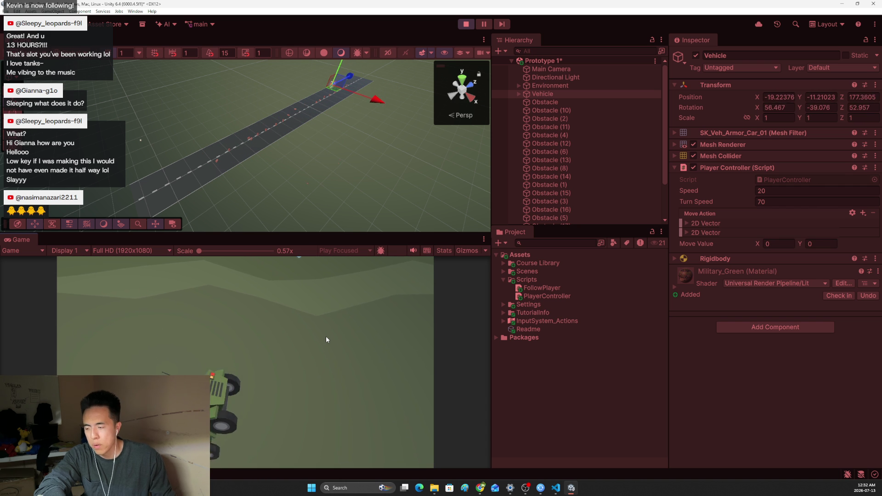
Stop play mode and re-enter Turn Speed 70 in the Inspector
click(466, 24)
click(767, 228)
text(5)
text(70)
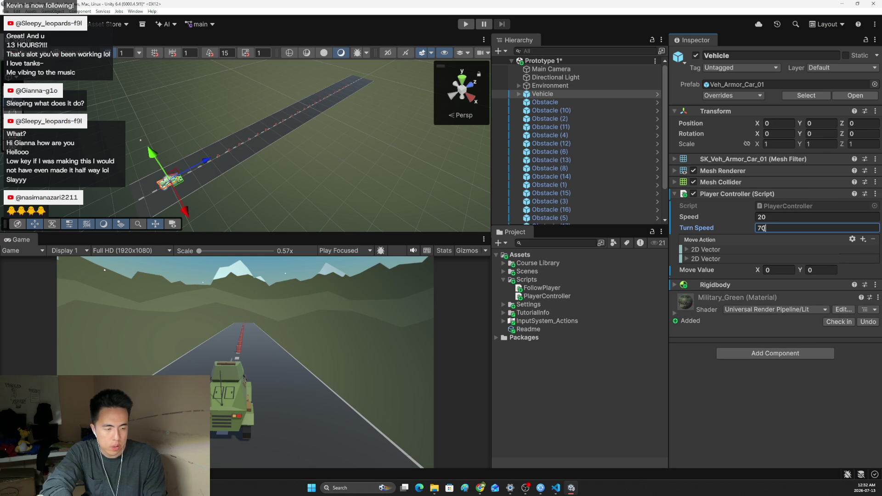
Switch back to the Unity Learn tutorial page at Step 8
key(alt+Tab)
scroll(684, 279, down, 2)
scroll(683, 279, down, 2)
scroll(684, 281, down, 2)
scroll(683, 281, down, 2)
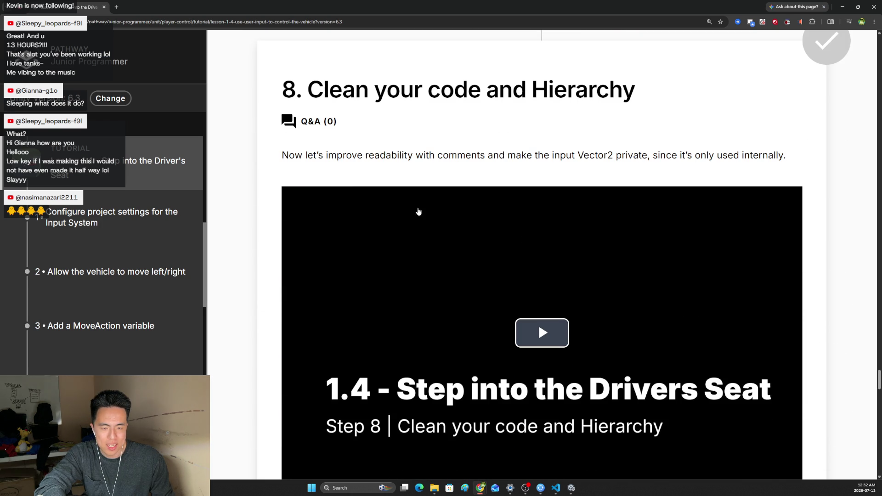
drag(283, 155, 711, 157)
key(alt+Tab)
key(alt+Tab)
click(617, 362)
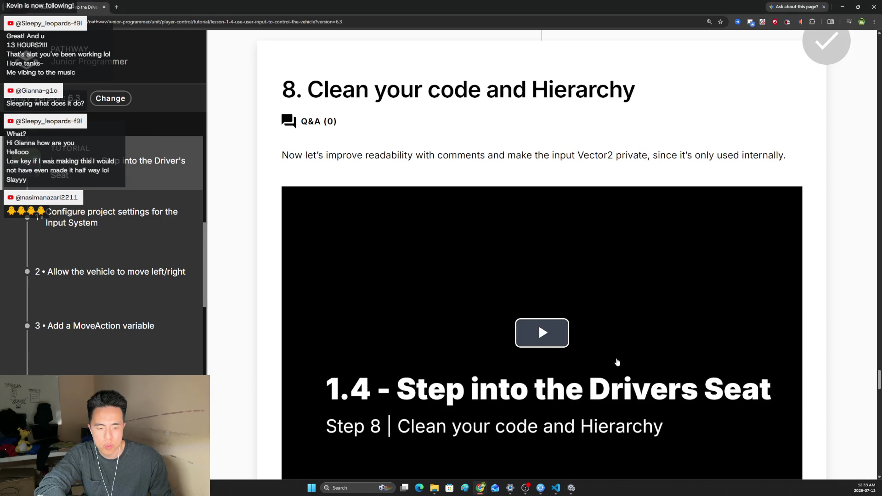
key(alt+Tab)
key(alt+Tab)
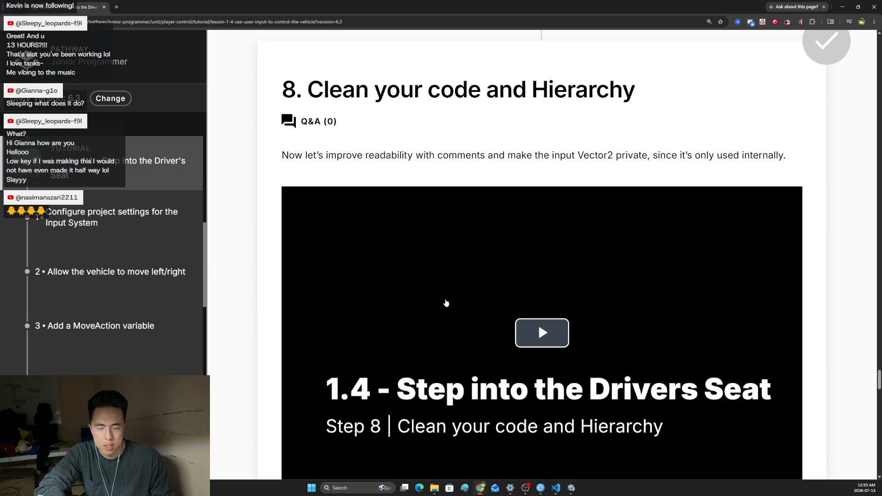
scroll(445, 304, down, 2)
Play the Step 8 video, skipping through 0:46 and 1:44 to near the end, then pause it
click(540, 165)
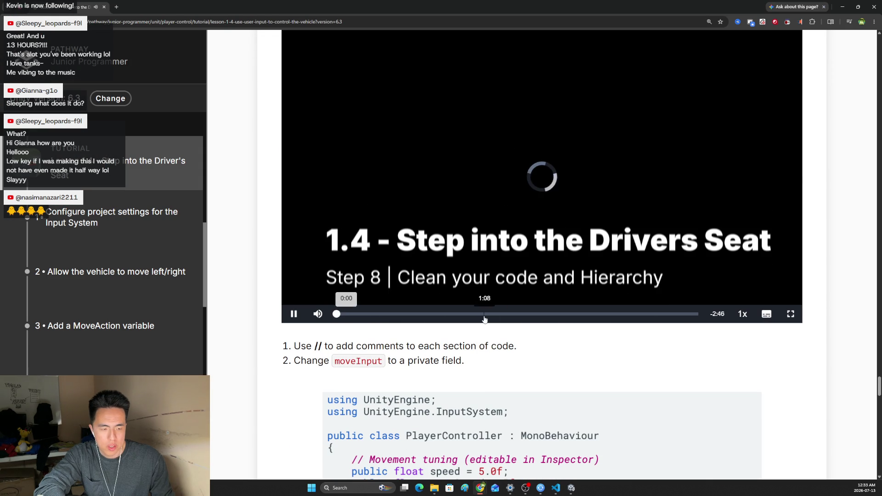
scroll(469, 330, up, 1)
click(438, 383)
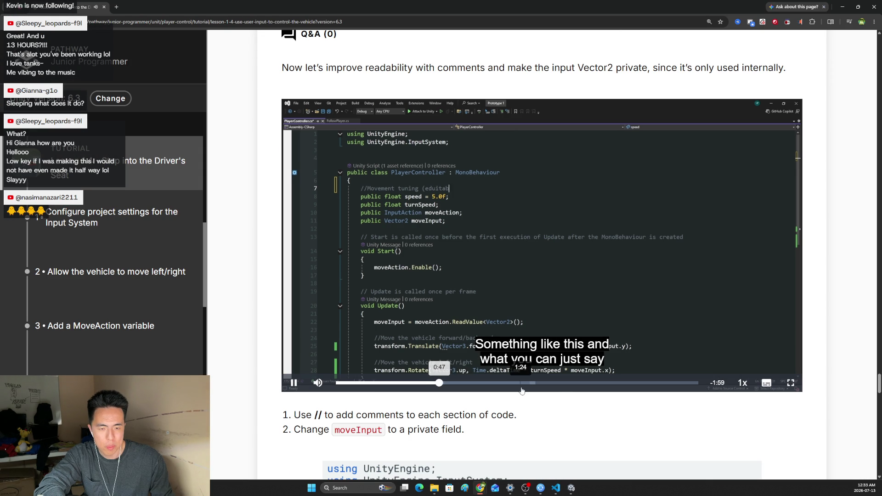
click(522, 391)
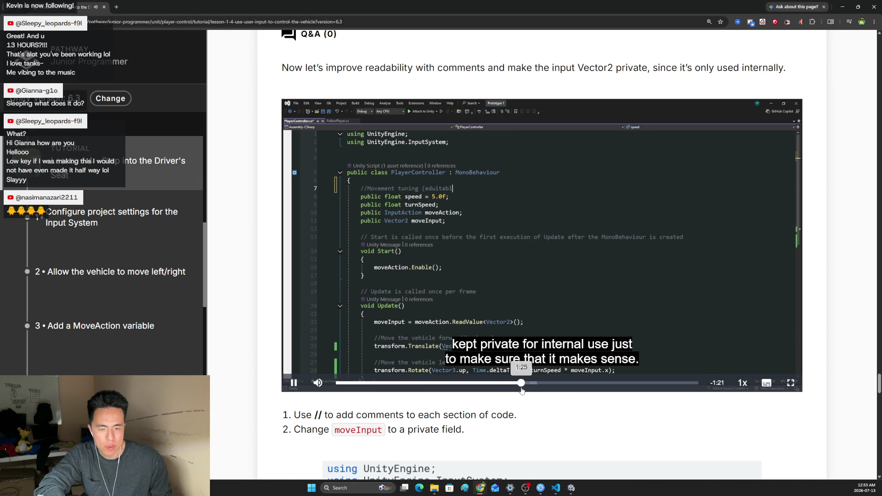
click(563, 390)
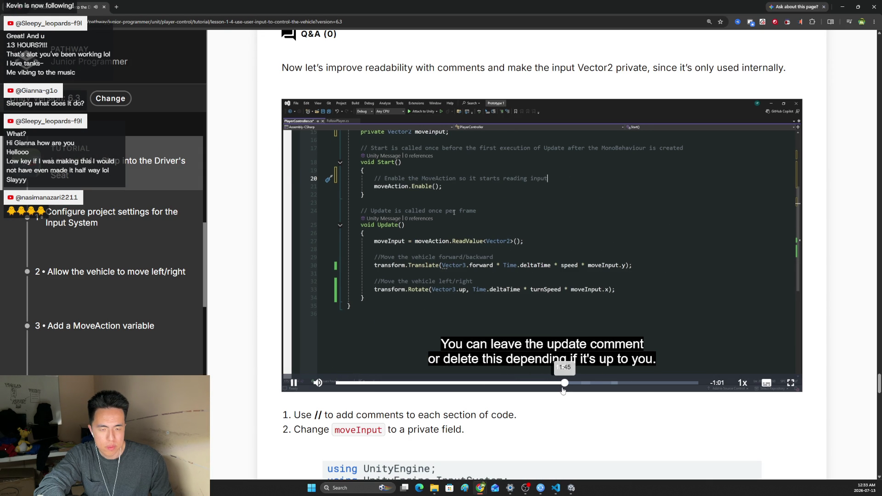
click(606, 390)
click(645, 391)
click(607, 311)
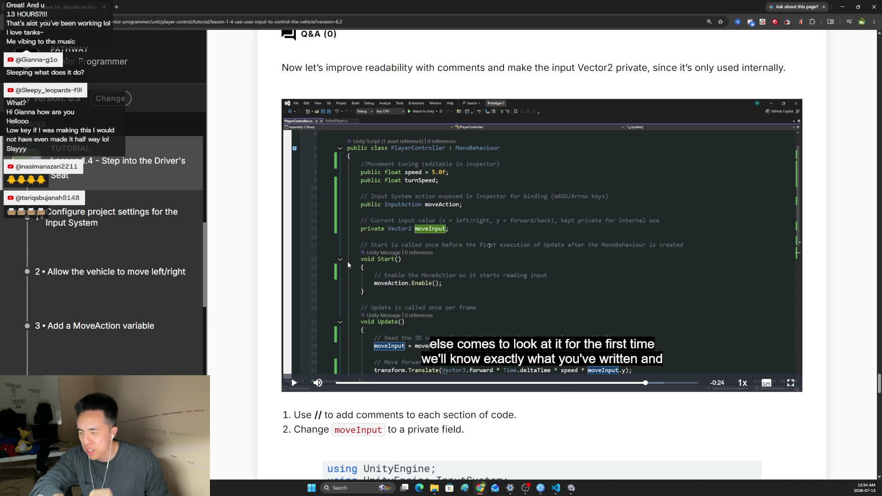
scroll(597, 365, down, 4)
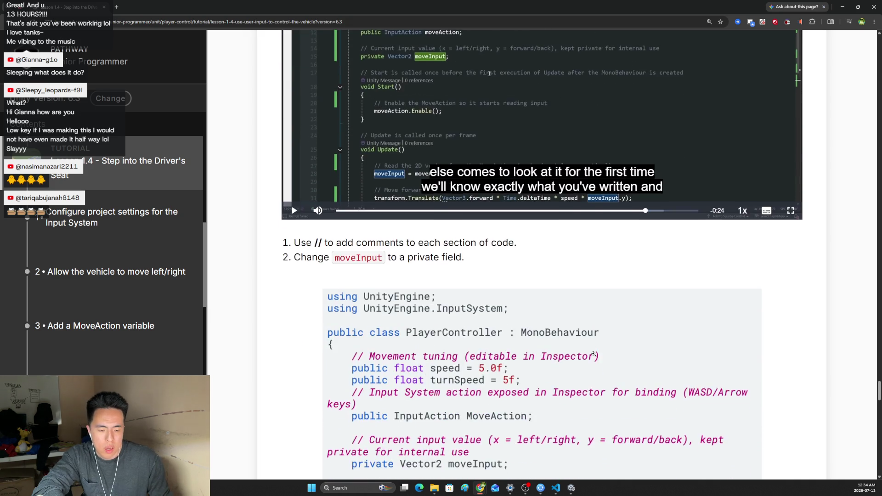
scroll(597, 365, down, 2)
scroll(597, 362, down, 1)
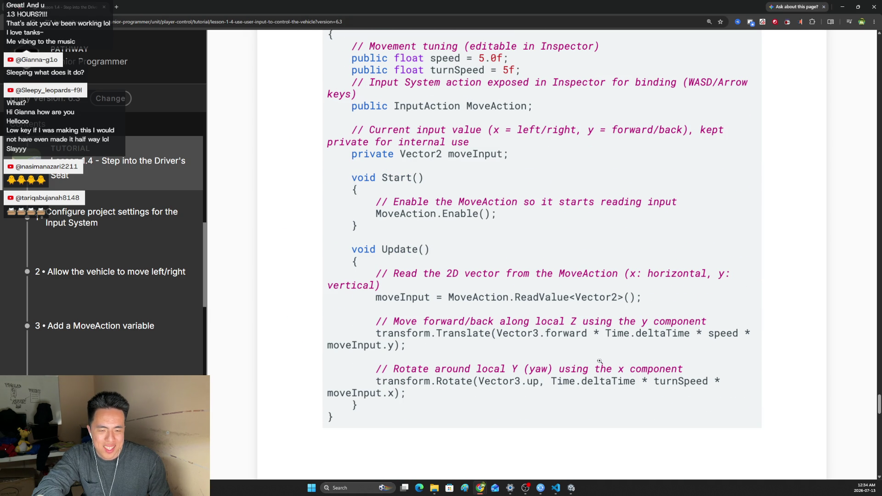
scroll(605, 387, up, 4)
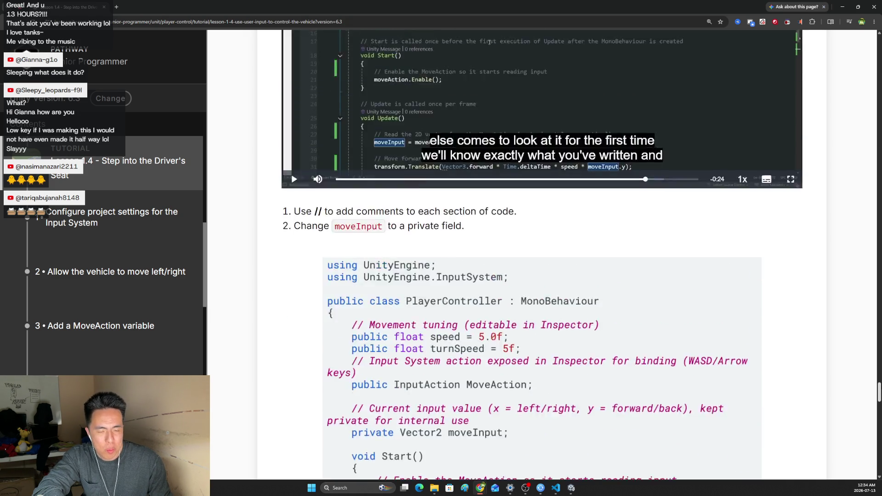
scroll(604, 387, up, 3)
scroll(604, 387, up, 2)
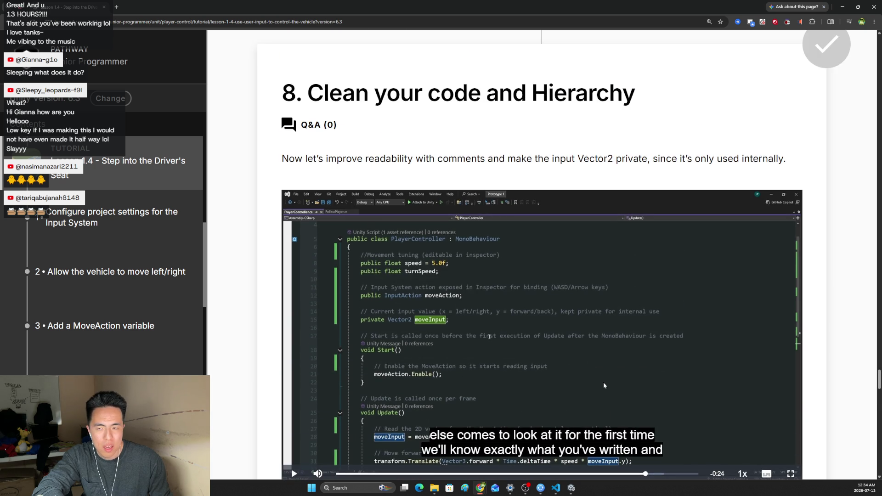
scroll(604, 387, down, 2)
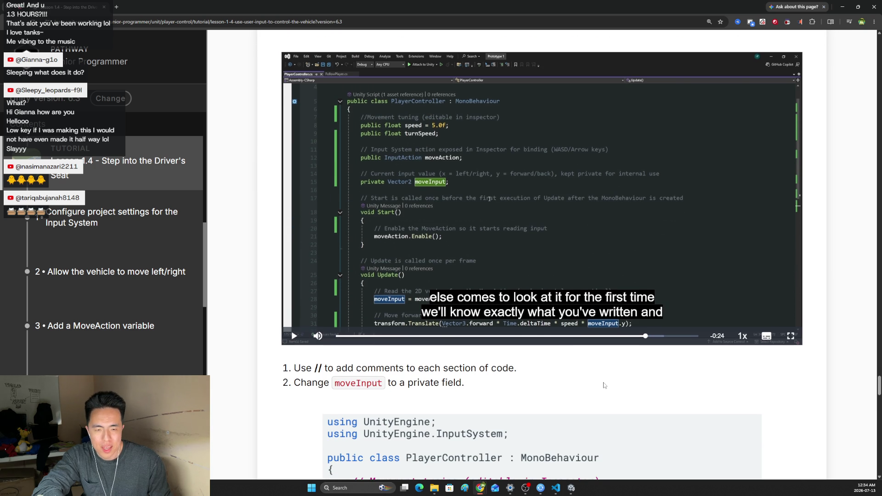
scroll(604, 386, down, 2)
scroll(602, 379, down, 1)
scroll(598, 380, down, 1)
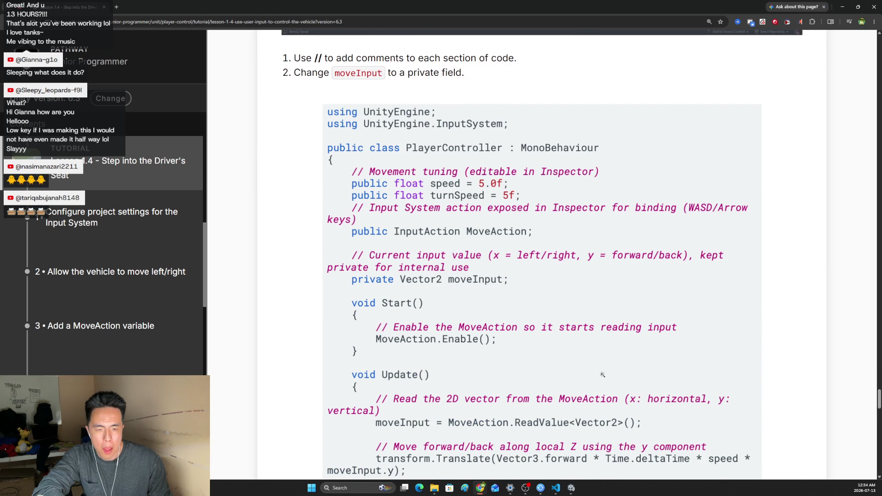
scroll(598, 362, down, 2)
scroll(598, 356, up, 1)
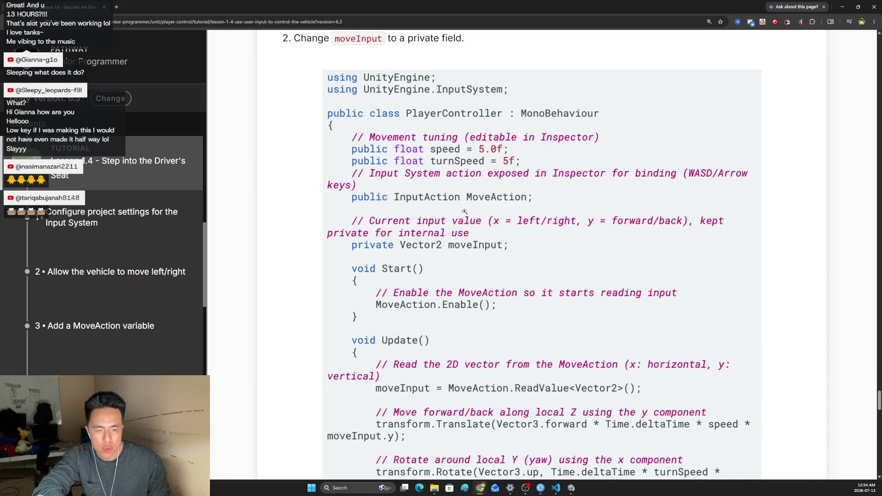
scroll(436, 256, down, 1)
scroll(574, 414, down, 2)
scroll(573, 414, up, 1)
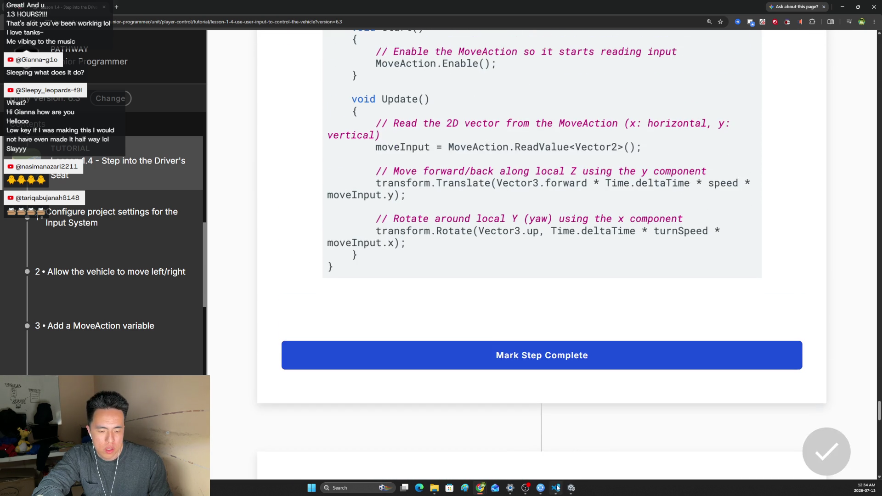
In VS Code, remove the public keyword from the moveValue field to make it private
click(556, 489)
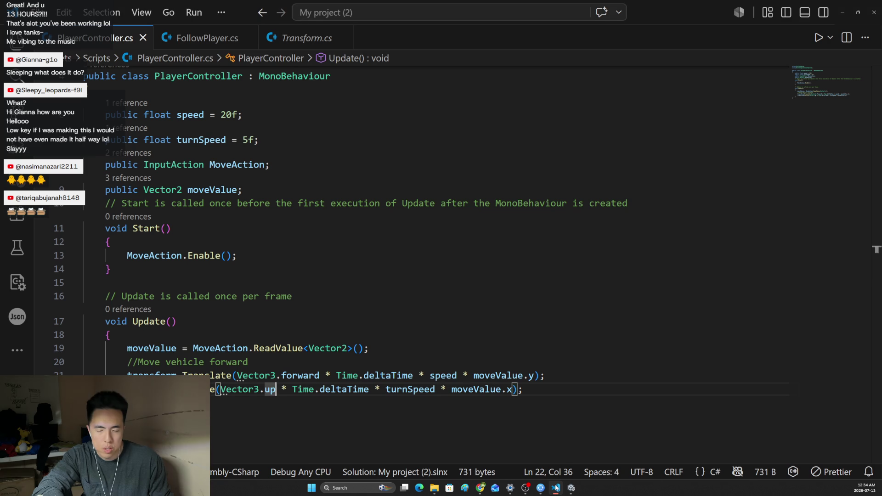
double_click(136, 188)
key(BackSpace)
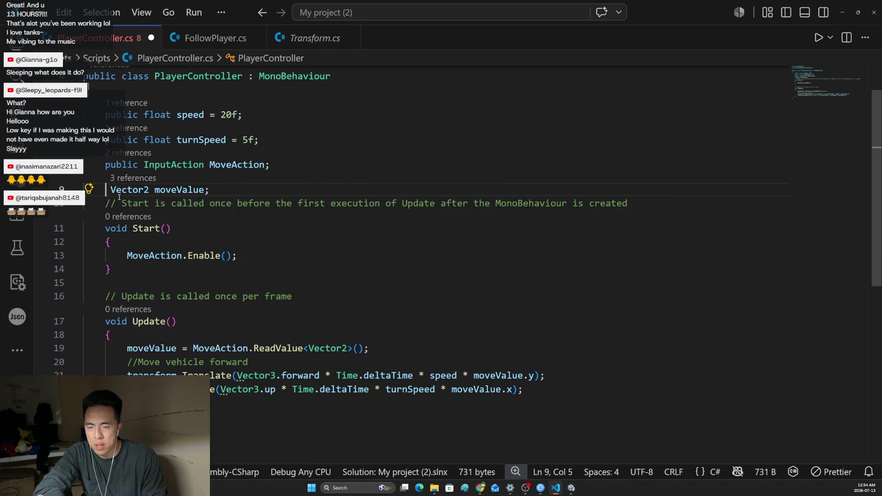
text(pr )
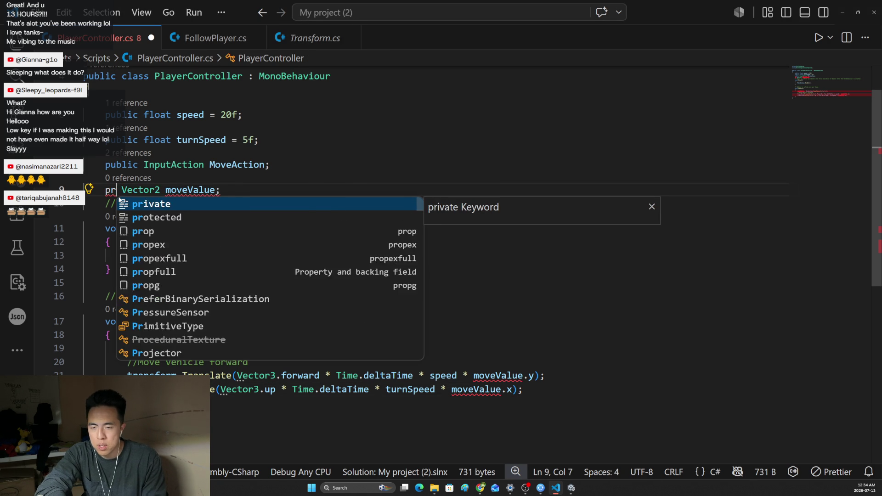
text(ivate)
Mark all steps of Lesson 1.4 complete, earning 10 XP
key(alt+Tab)
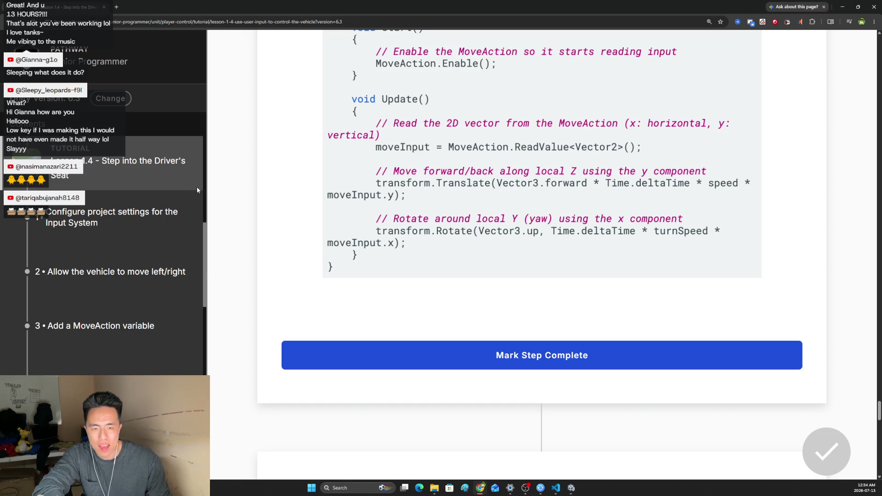
scroll(413, 241, up, 3)
scroll(414, 241, down, 4)
scroll(414, 241, down, 1)
scroll(414, 241, down, 5)
scroll(425, 230, down, 3)
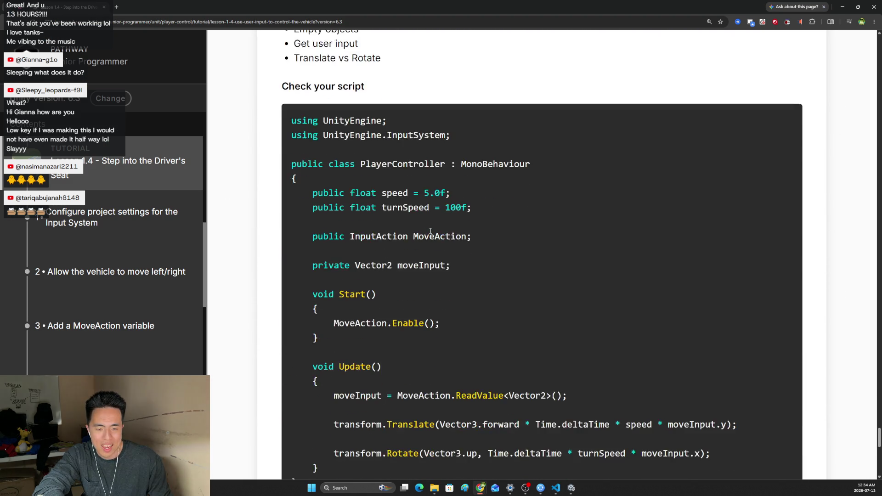
scroll(430, 232, down, 2)
scroll(459, 270, down, 3)
scroll(469, 276, down, 2)
click(485, 287)
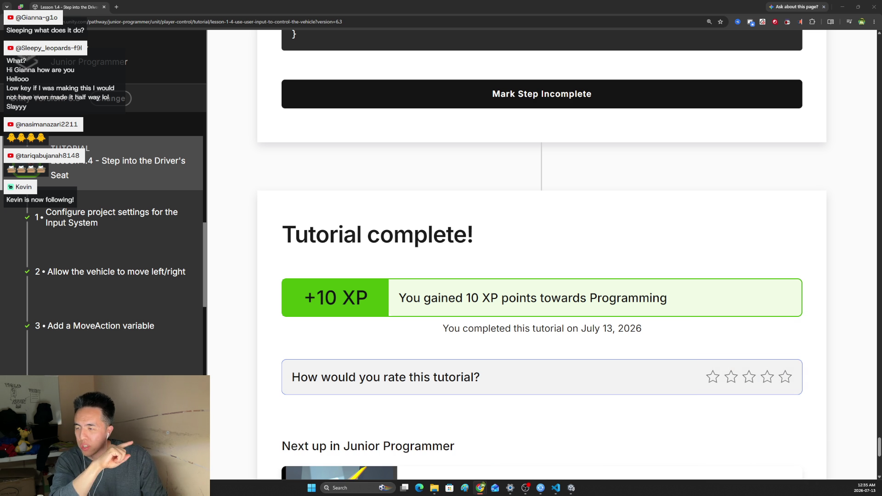
scroll(497, 274, down, 3)
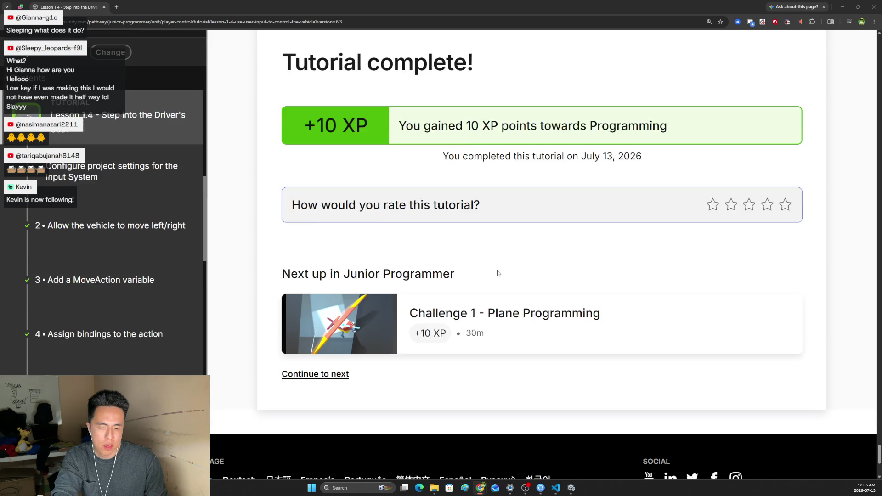
scroll(497, 273, down, 1)
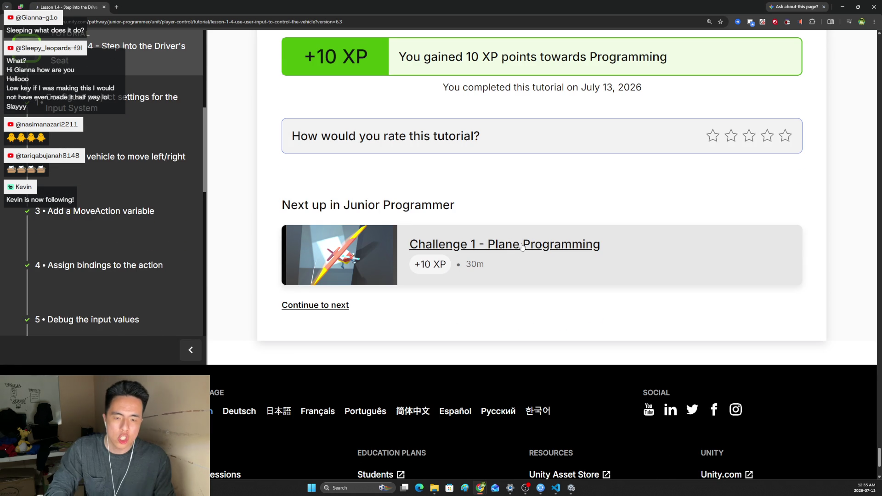
Open Challenge 1 - Plane Programming and read through its overview paragraph
click(522, 247)
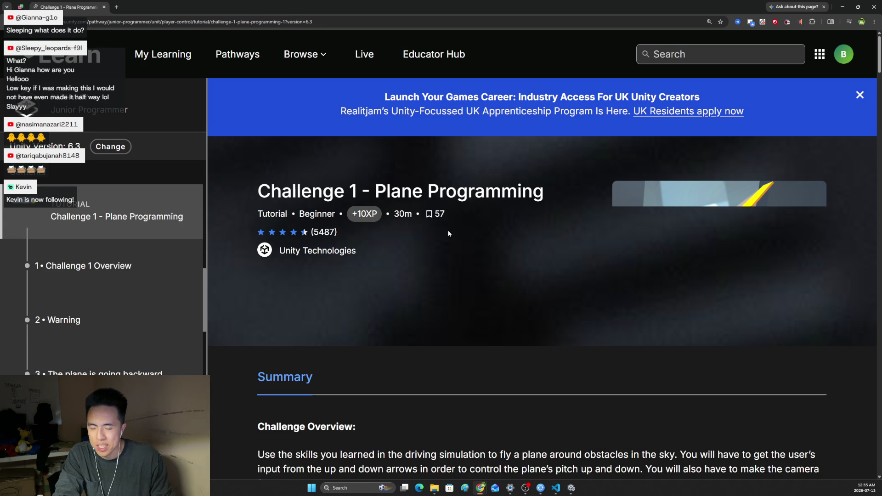
scroll(431, 229, down, 3)
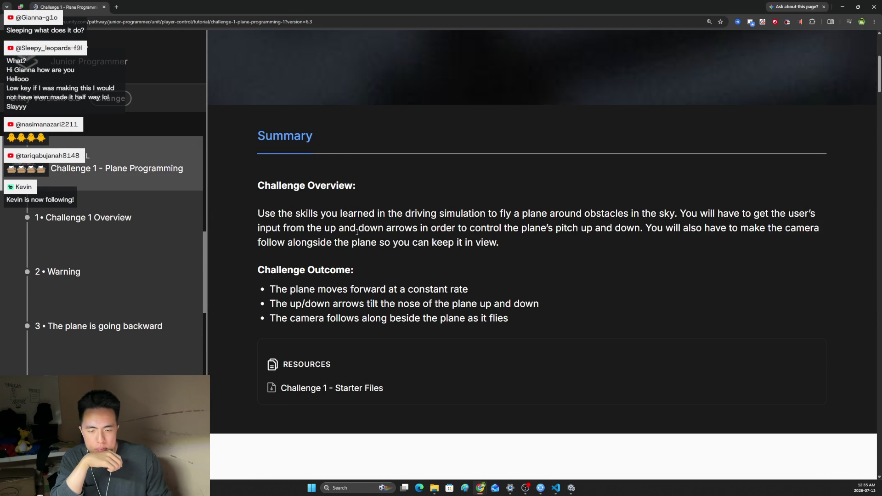
mouse_move(276, 214)
mouse_down()
mouse_move(792, 217)
mouse_move(720, 228)
mouse_move(293, 221)
mouse_move(479, 237)
mouse_move(783, 232)
mouse_move(792, 246)
mouse_up()
mouse_move(501, 244)
mouse_down()
mouse_move(326, 243)
mouse_move(474, 243)
mouse_up()
click(546, 253)
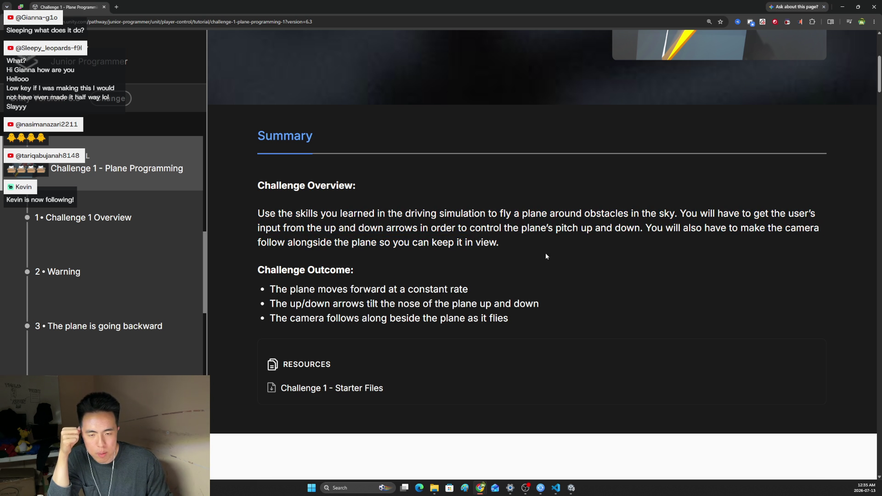
scroll(549, 257, down, 1)
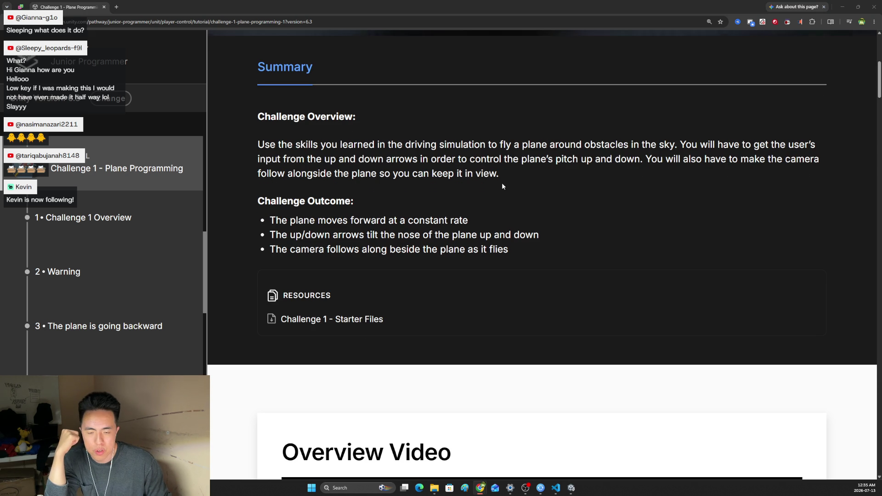
scroll(502, 183, down, 2)
scroll(519, 190, down, 2)
scroll(524, 195, down, 1)
scroll(531, 266, down, 1)
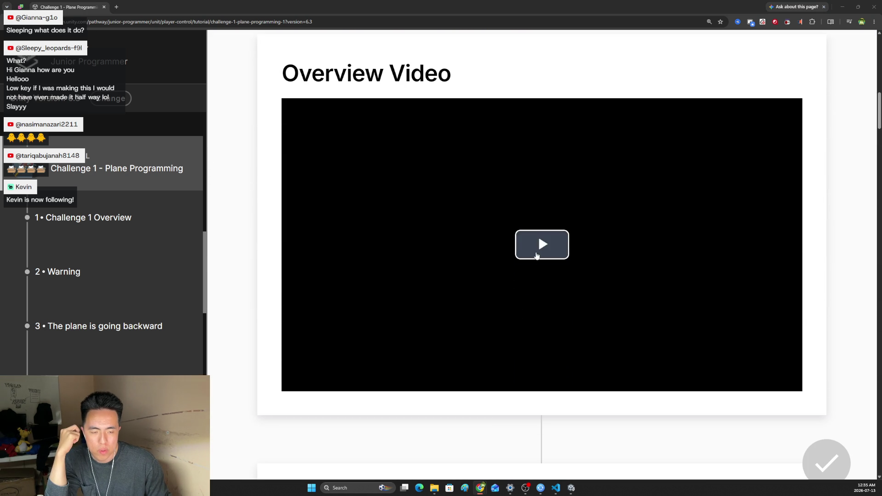
Start the Challenge 1 overview video and set playback speed to 1.5x
click(530, 262)
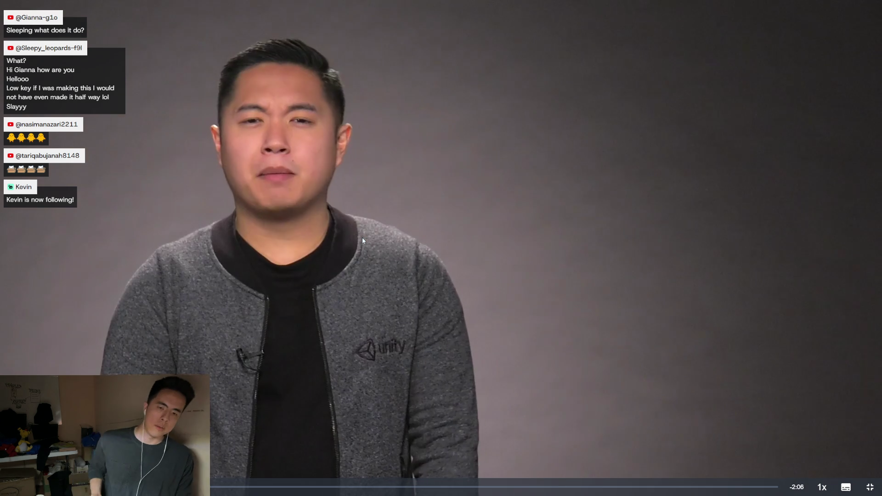
click(822, 487)
click(822, 432)
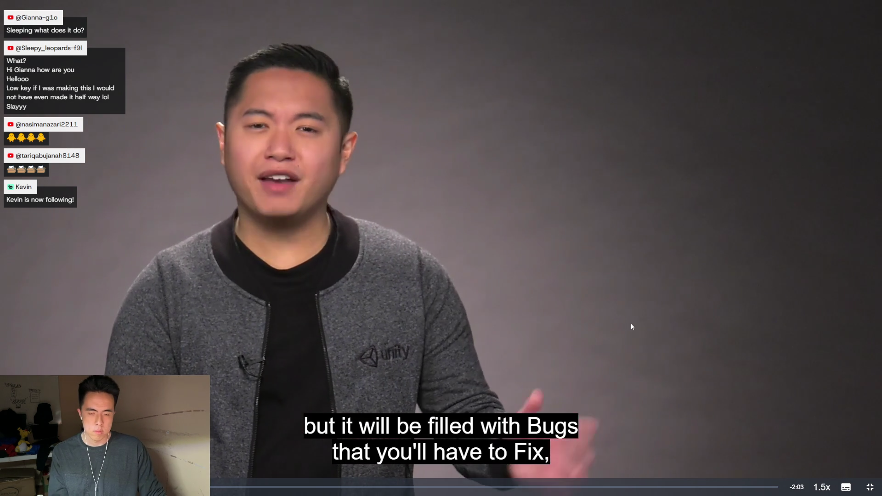
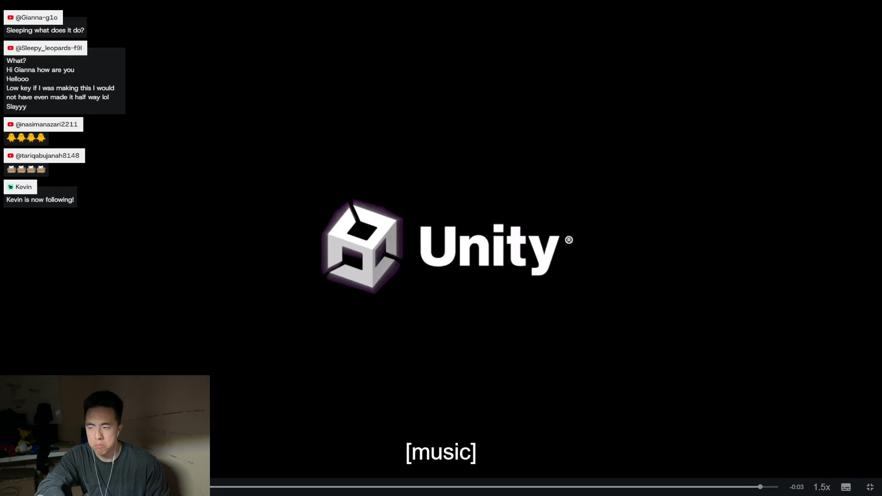
Leave fullscreen and start the Challenge 1 Overview video playing full screen
click(872, 487)
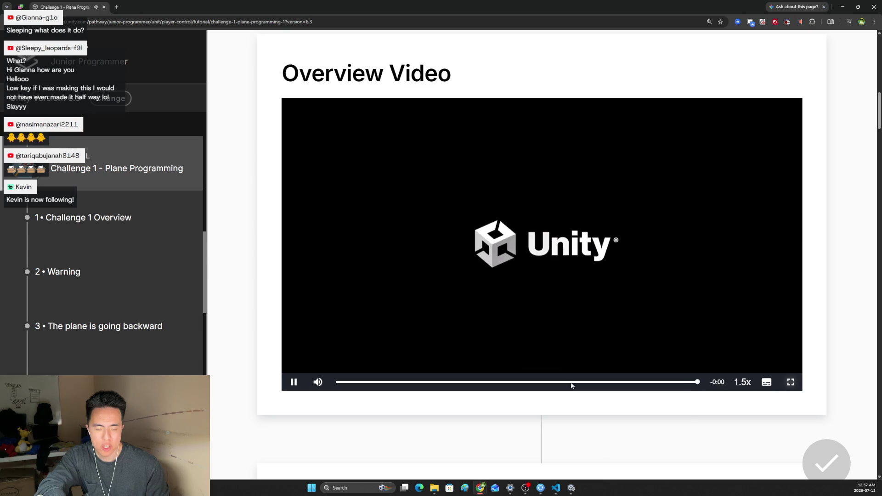
scroll(305, 363, down, 3)
scroll(315, 331, down, 3)
scroll(324, 325, down, 4)
scroll(427, 299, up, 1)
scroll(435, 293, down, 2)
click(480, 258)
scroll(481, 258, up, 1)
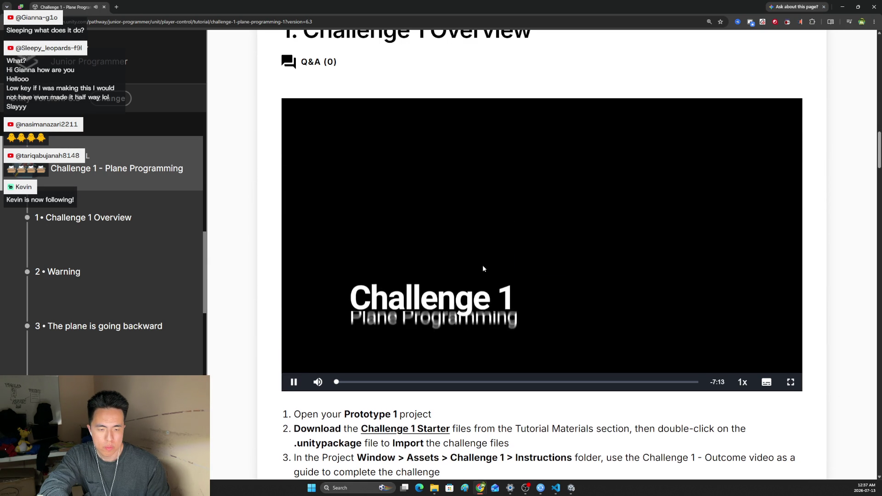
scroll(792, 387, down, 2)
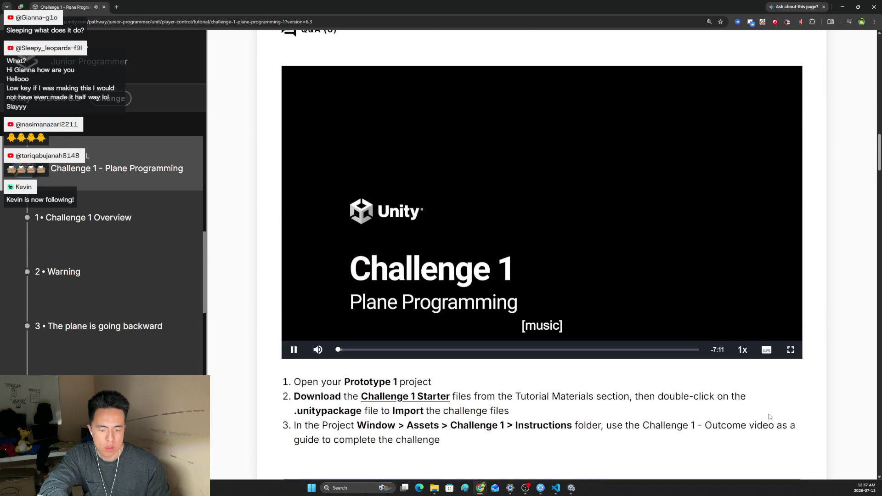
scroll(792, 387, down, 2)
scroll(753, 345, up, 5)
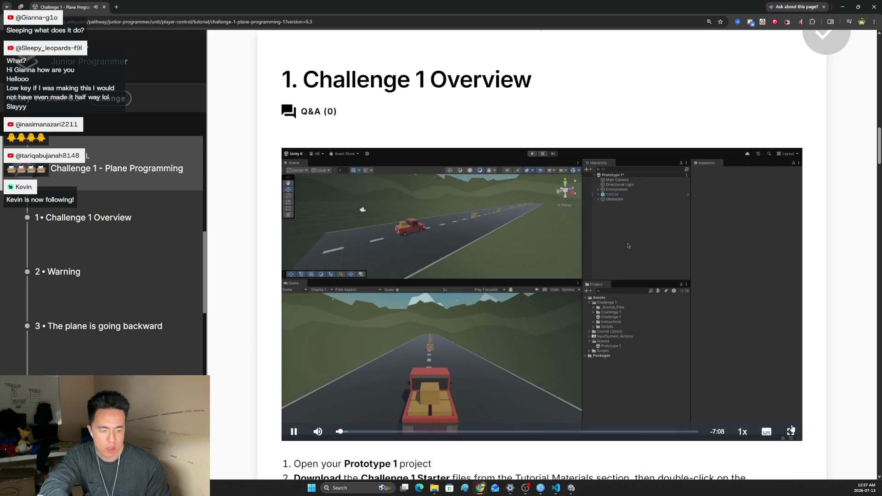
click(791, 431)
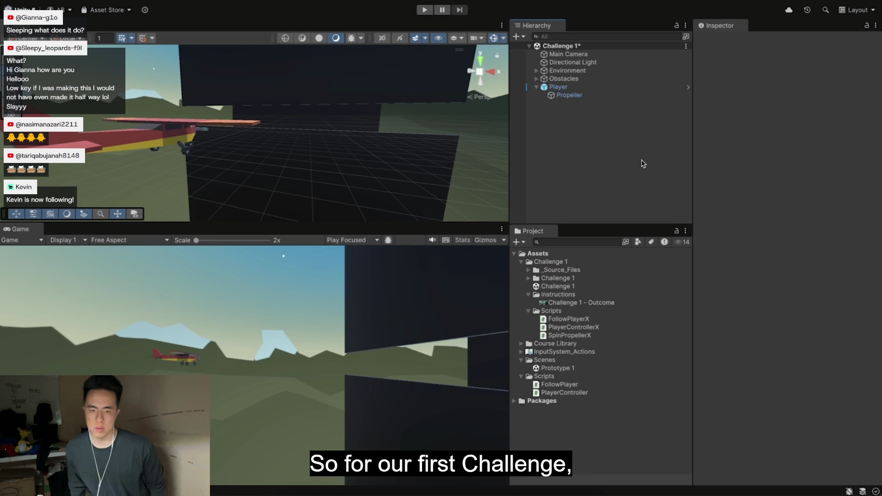
Run the starter scene and try pitching the plane with the Up arrow, then run it again
click(425, 10)
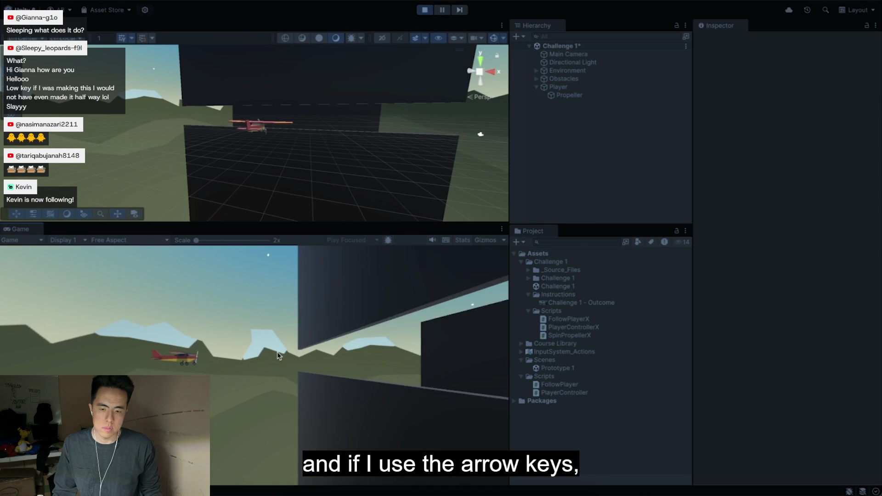
key(Up)
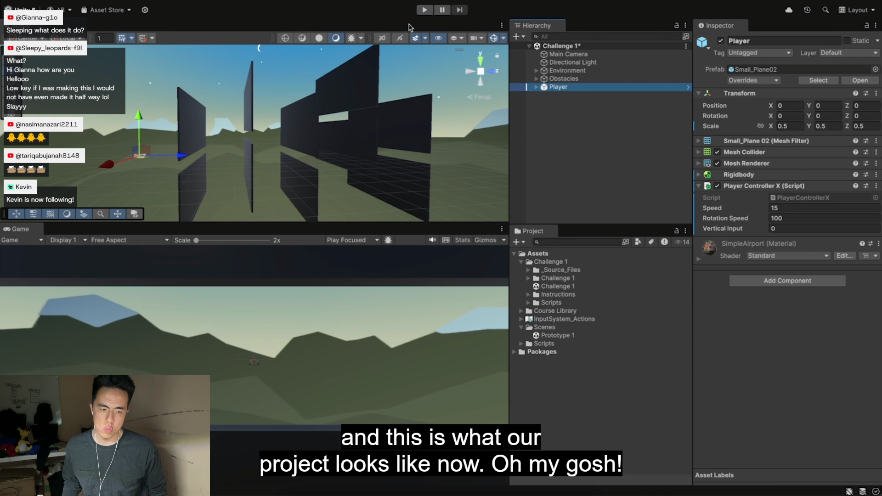
click(423, 10)
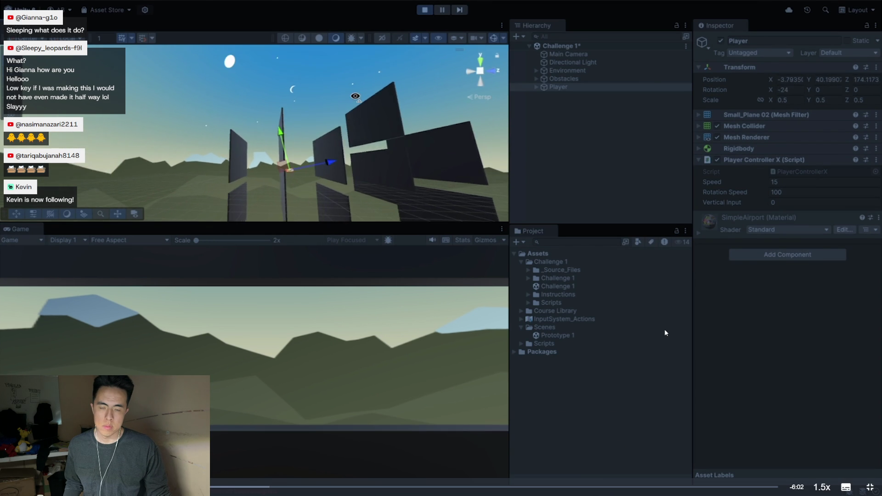
Orbit the Scene view to find the plane in the sky while steering, then back to the obstacles
mouse_move(387, 138)
mouse_down()
mouse_move(361, 22)
mouse_move(346, 121)
mouse_move(320, 162)
mouse_up()
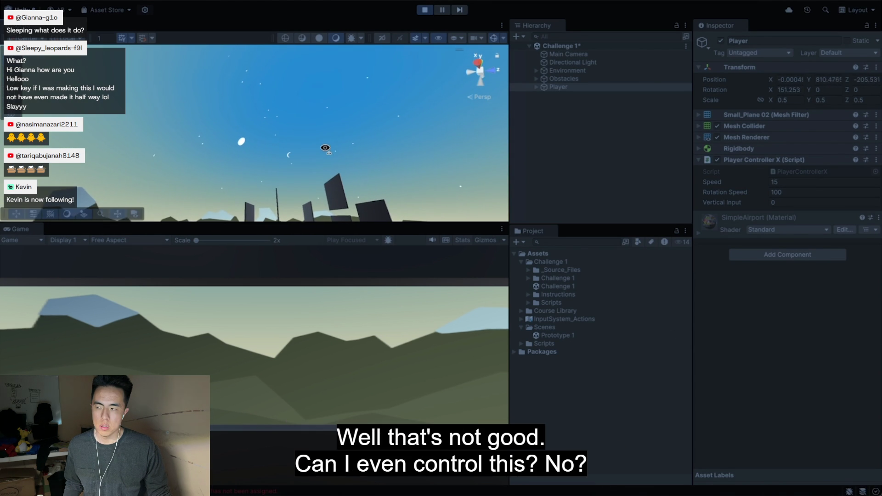
drag(319, 162, 316, 214)
key(Up)
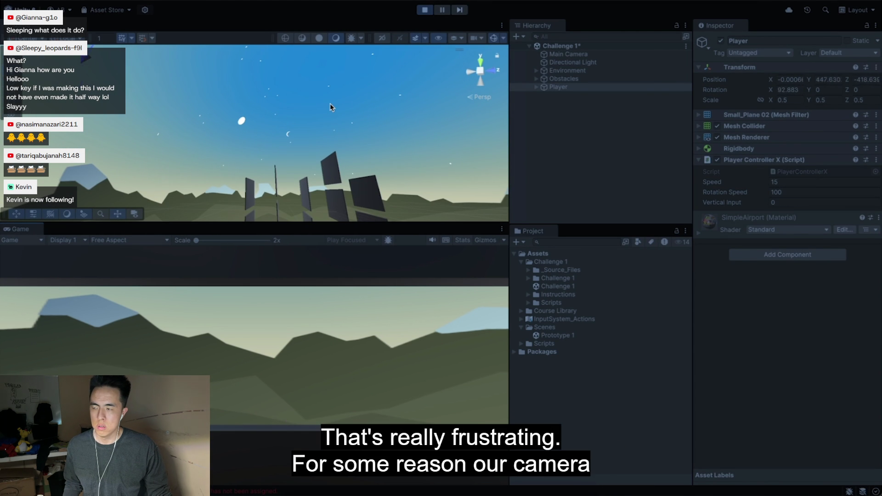
drag(330, 103, 366, 105)
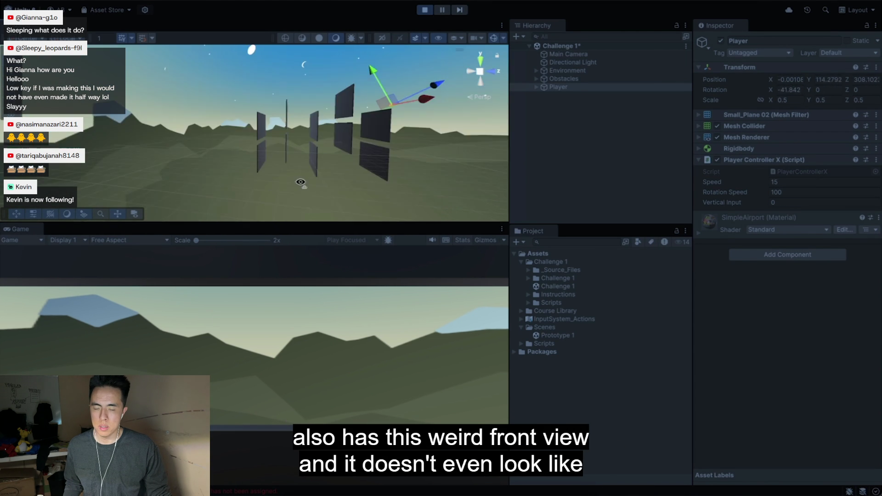
mouse_move(299, 187)
mouse_down()
mouse_move(367, 188)
mouse_move(322, 186)
mouse_up()
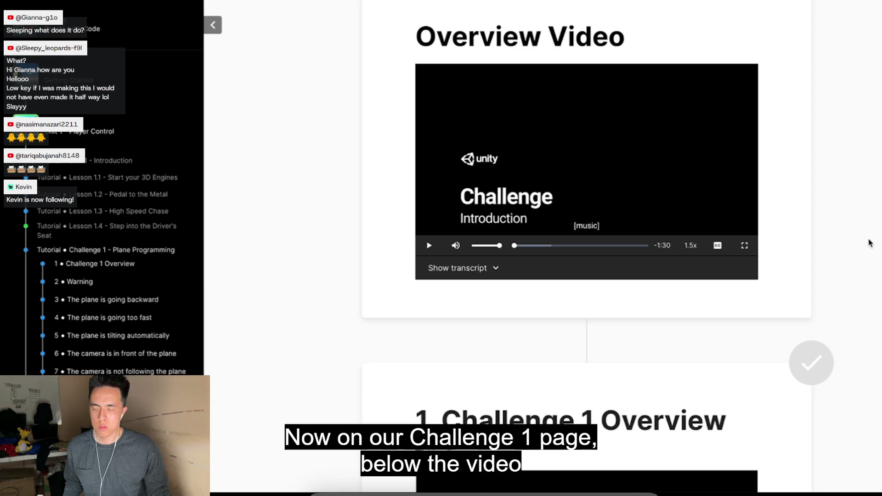
scroll(871, 243, down, 1)
scroll(870, 242, down, 3)
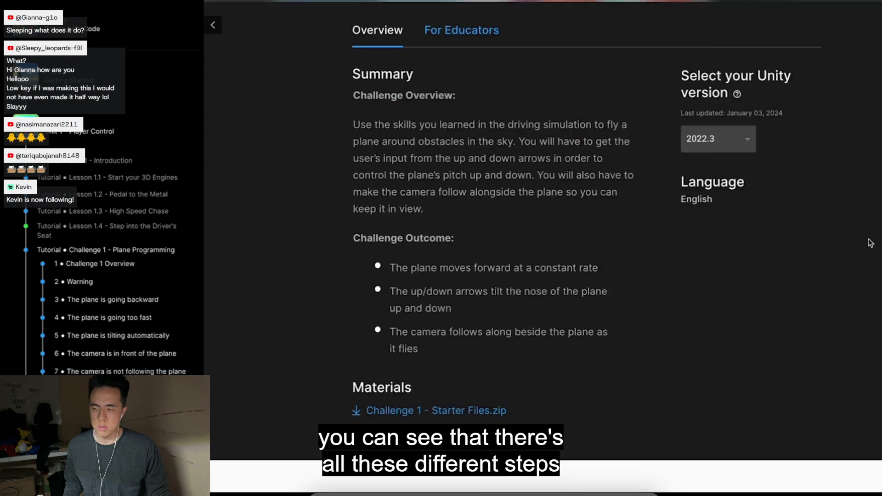
scroll(871, 243, down, 5)
scroll(870, 243, down, 4)
scroll(870, 243, down, 6)
scroll(870, 242, down, 5)
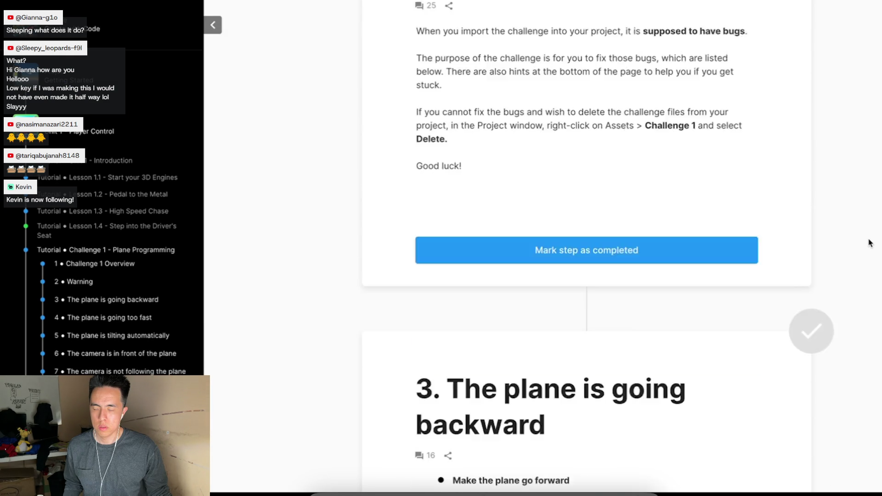
scroll(870, 242, down, 4)
scroll(793, 201, down, 4)
scroll(793, 202, down, 5)
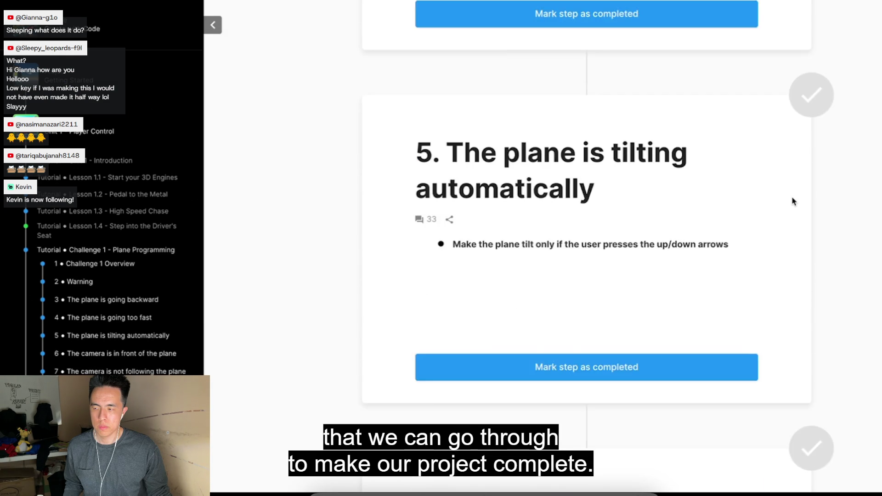
scroll(794, 202, down, 7)
scroll(793, 201, up, 2)
scroll(793, 201, up, 10)
scroll(794, 201, up, 2)
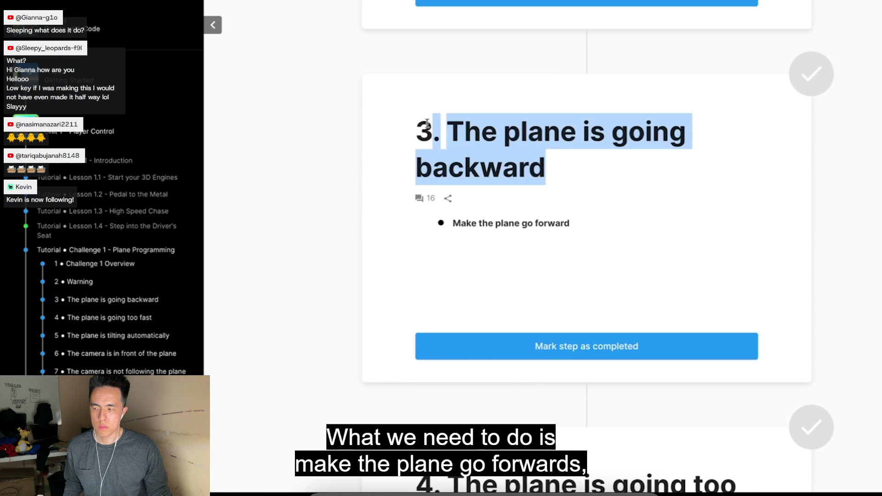
Skim the later bug steps, highlighting titles like 'The camera is not following the plane'
click(577, 240)
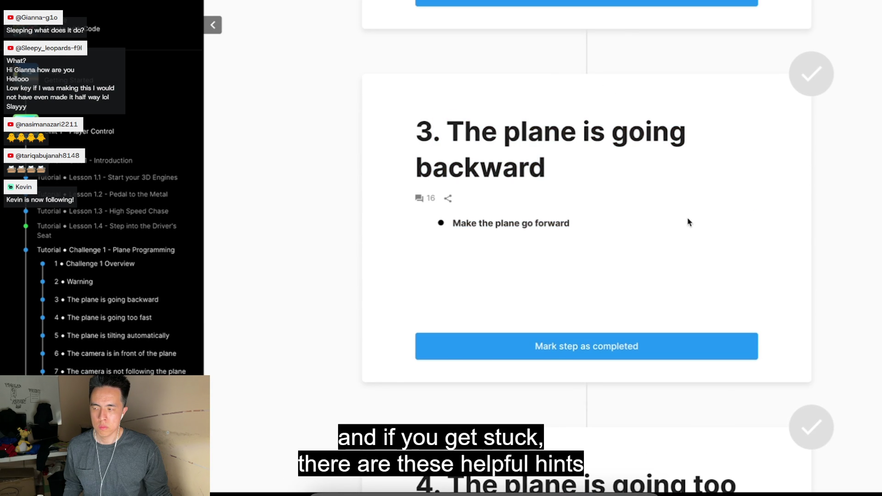
scroll(688, 222, down, 10)
scroll(688, 222, down, 3)
mouse_move(417, 58)
mouse_down()
mouse_move(572, 282)
mouse_move(610, 407)
mouse_up()
click(611, 407)
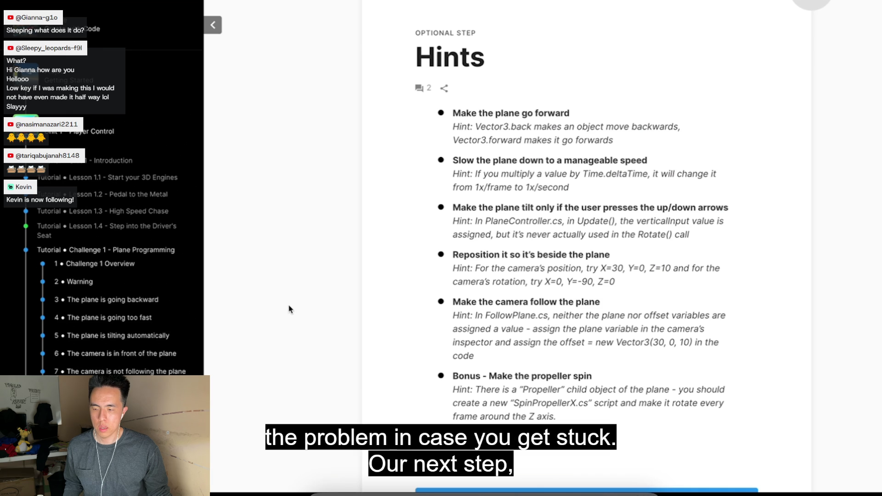
click(143, 321)
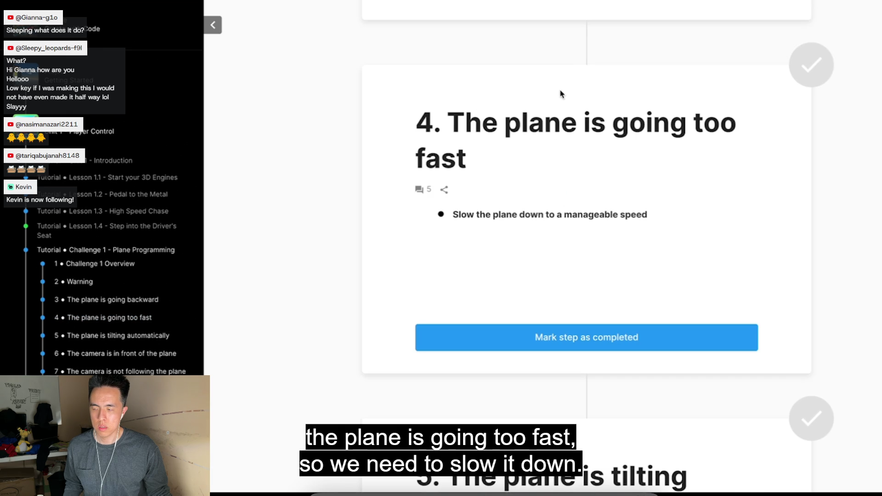
scroll(612, 209, down, 8)
triple_click(436, 294)
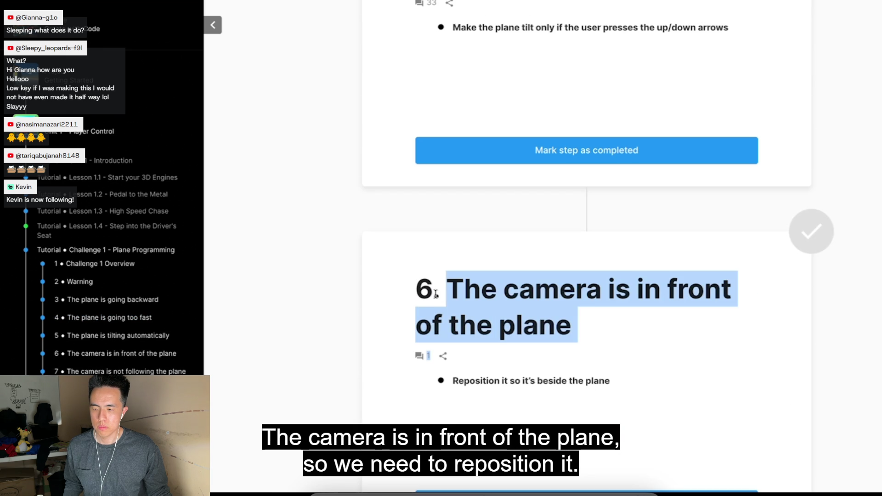
scroll(441, 276, down, 5)
triple_click(449, 232)
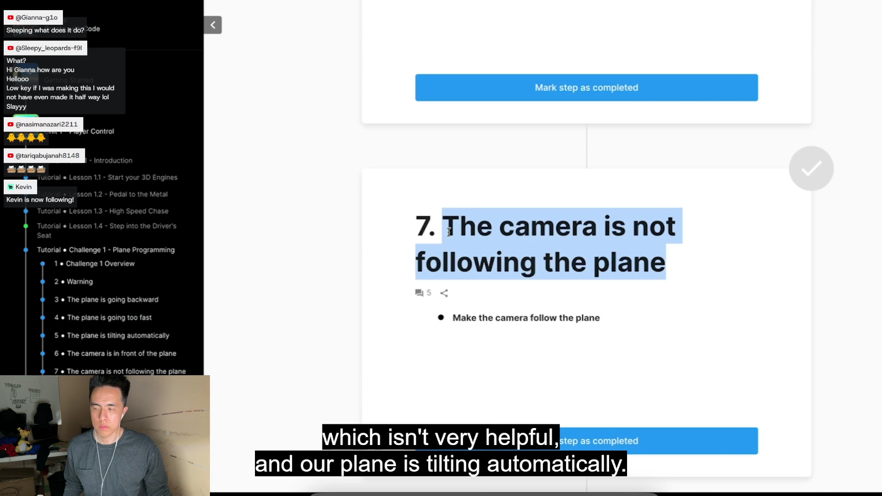
scroll(449, 234, up, 3)
scroll(483, 214, up, 4)
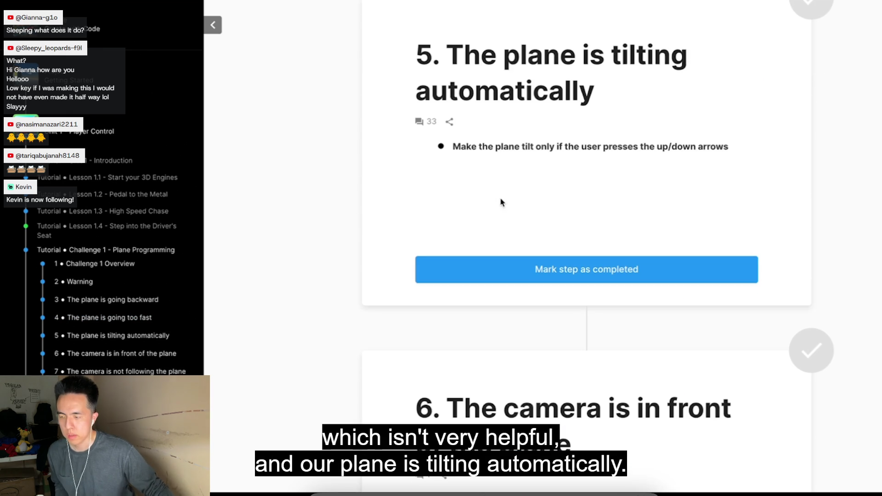
triple_click(470, 60)
click(449, 60)
scroll(718, 168, down, 6)
scroll(719, 167, down, 3)
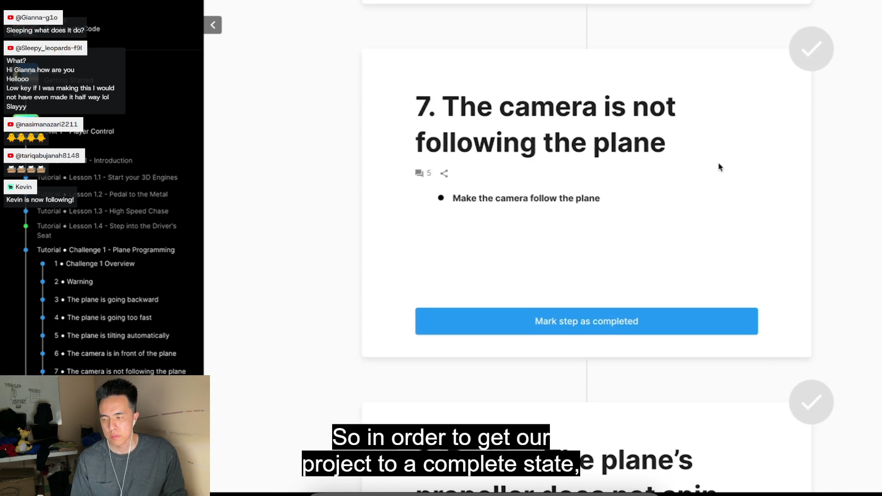
scroll(719, 168, down, 1)
scroll(720, 167, up, 2)
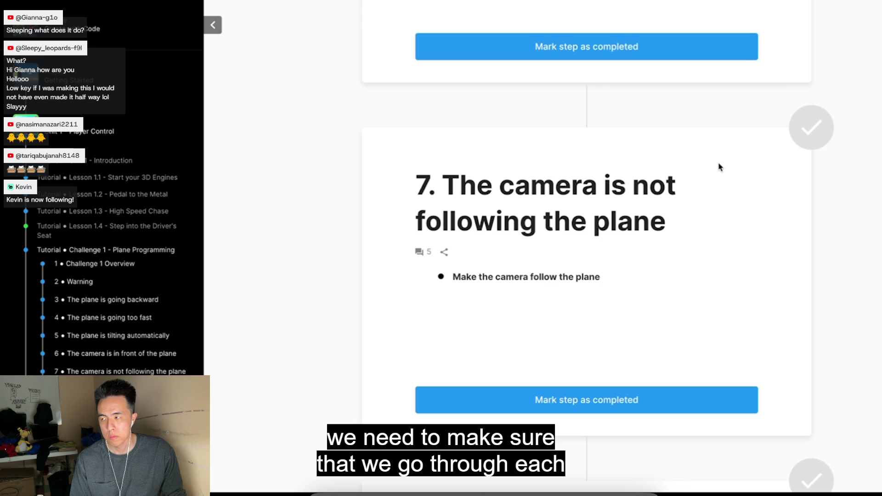
scroll(719, 167, up, 5)
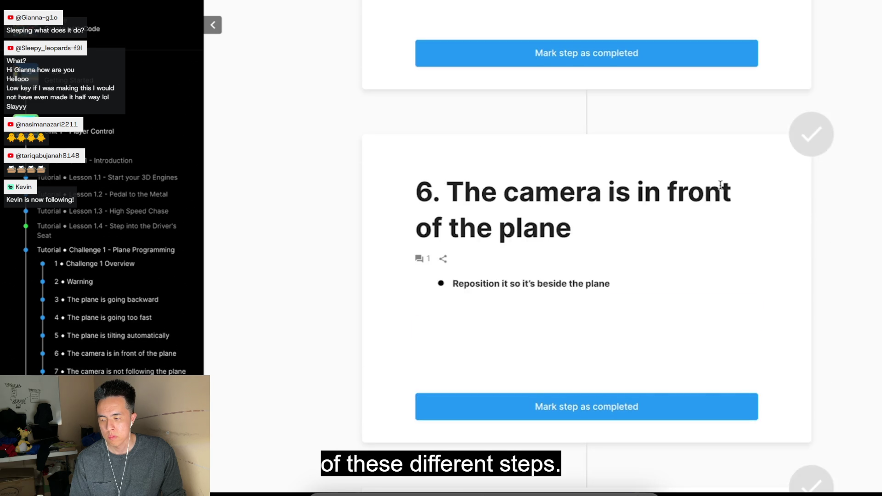
scroll(722, 189, up, 5)
scroll(721, 189, up, 5)
scroll(721, 189, up, 5)
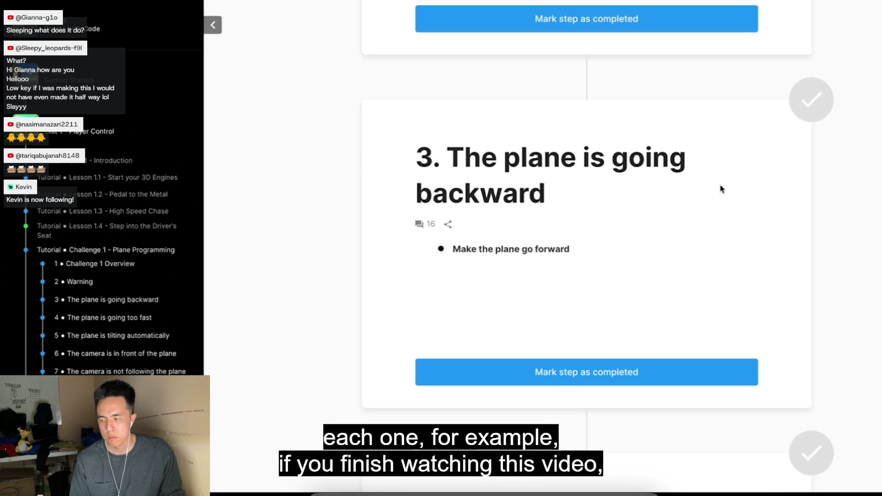
scroll(722, 189, down, 2)
scroll(721, 189, up, 5)
scroll(722, 190, up, 2)
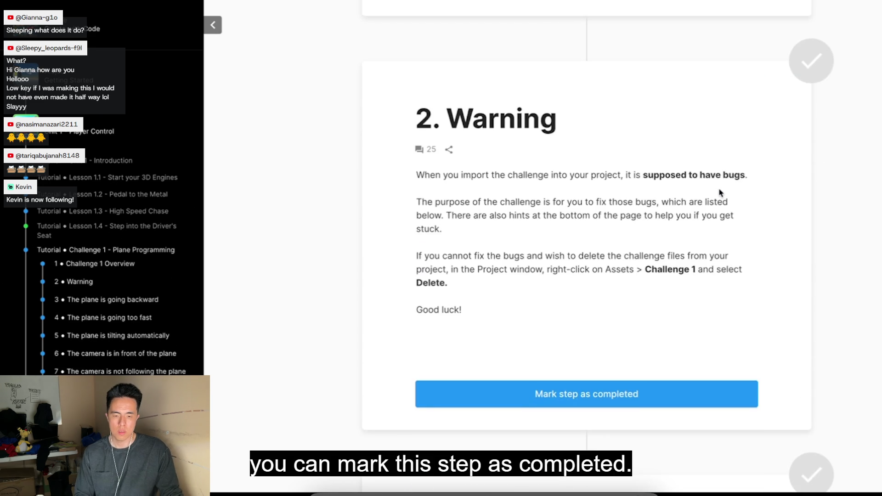
scroll(721, 190, up, 4)
Mark the overview, Warning and backward plane steps as completed
click(700, 202)
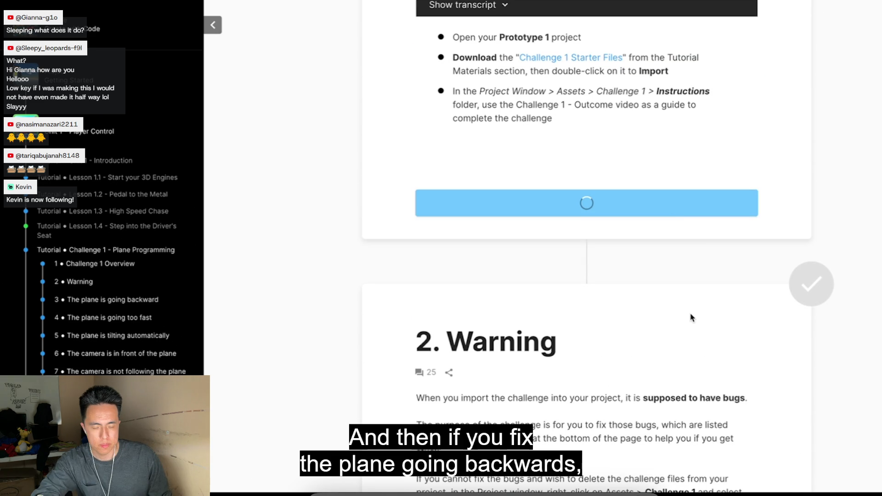
click(691, 318)
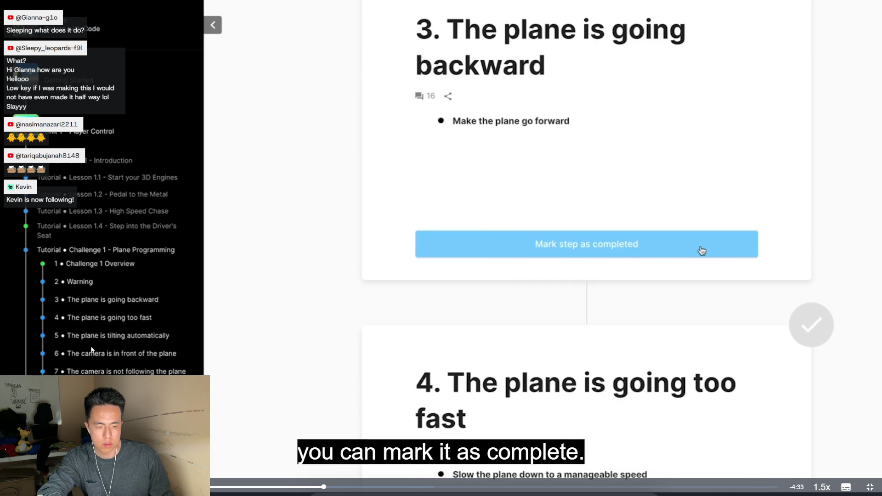
click(698, 249)
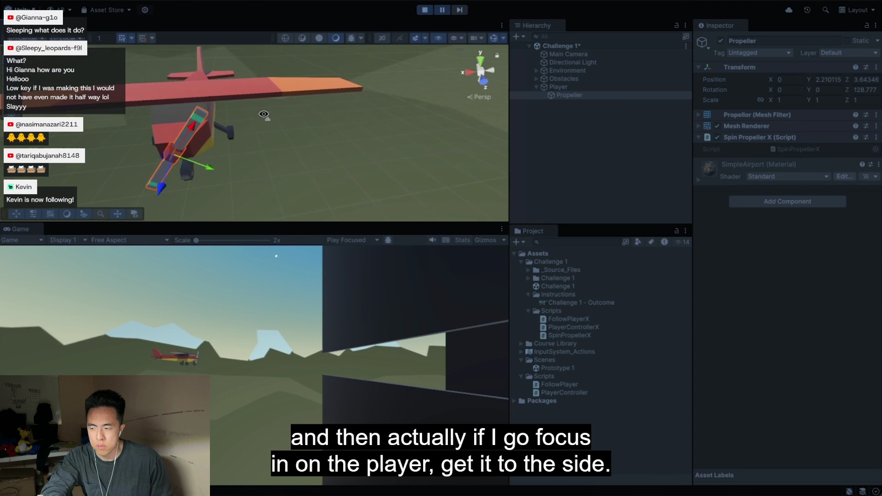
Advance the running game five frames to watch the propeller's rotation change
click(461, 9)
click(461, 10)
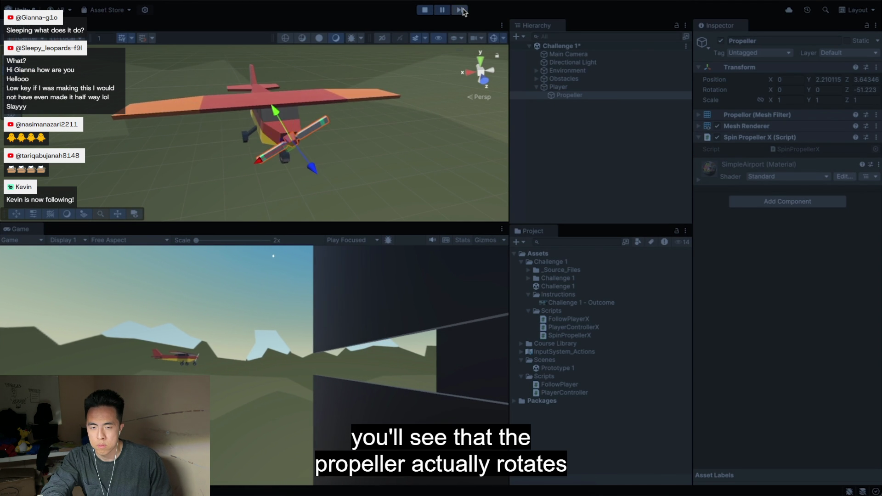
click(463, 11)
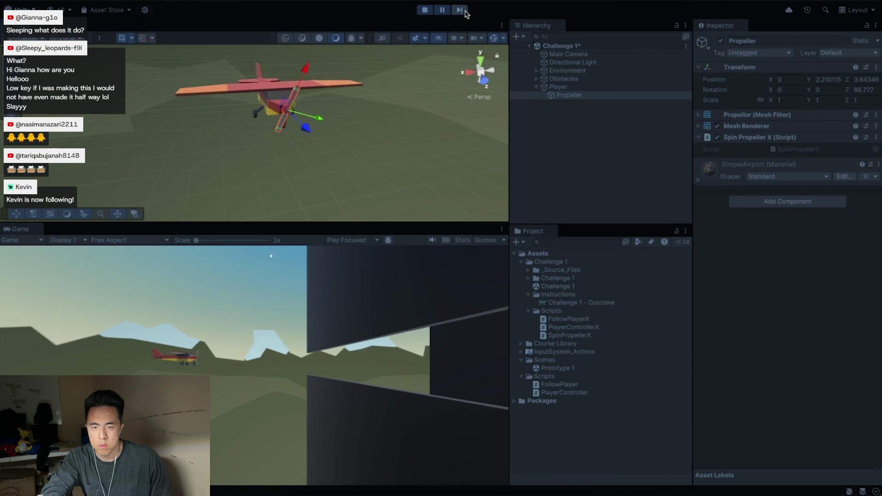
click(463, 11)
click(464, 10)
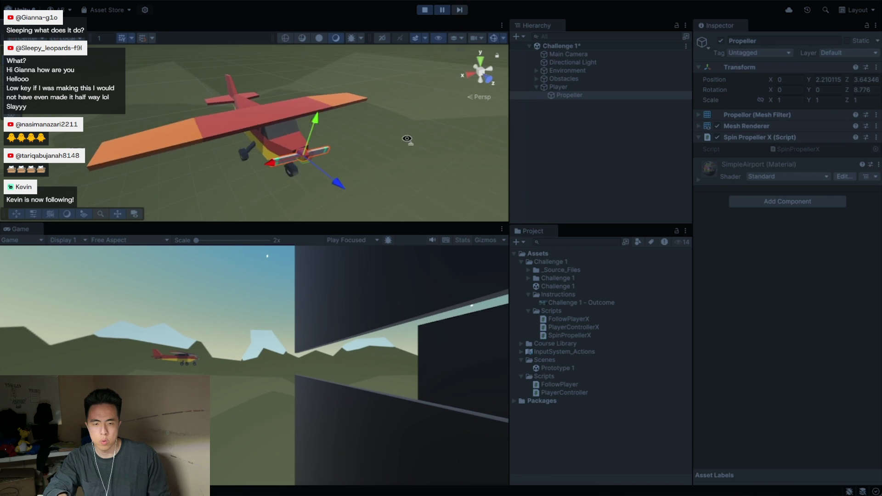
mouse_move(456, 138)
mouse_down()
mouse_move(488, 157)
mouse_move(430, 126)
mouse_up()
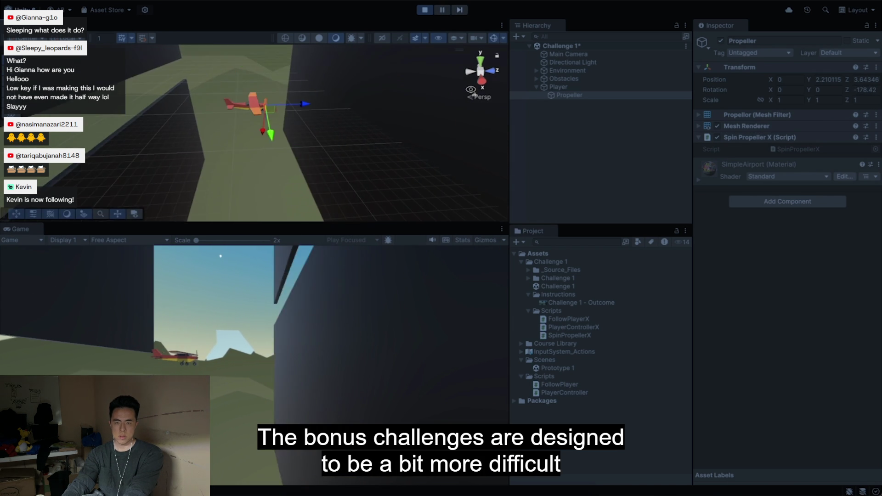
Stop play-testing and frame the Scene view on the Propeller
click(428, 11)
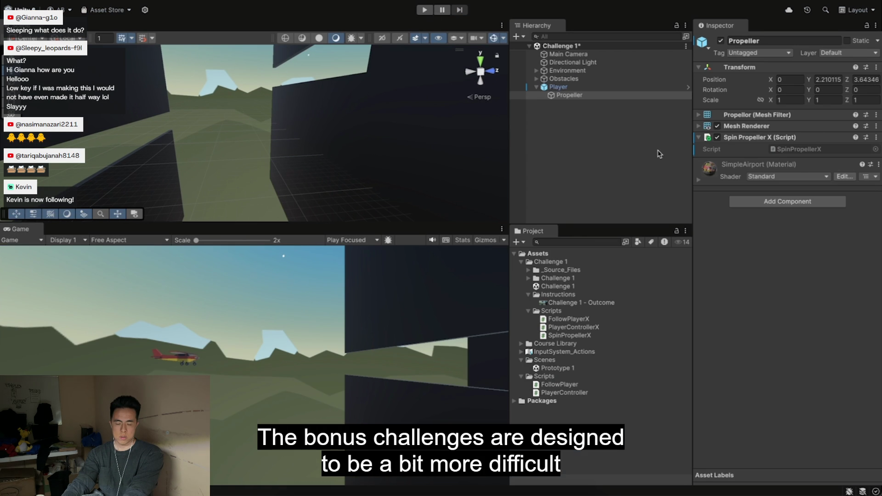
double_click(565, 96)
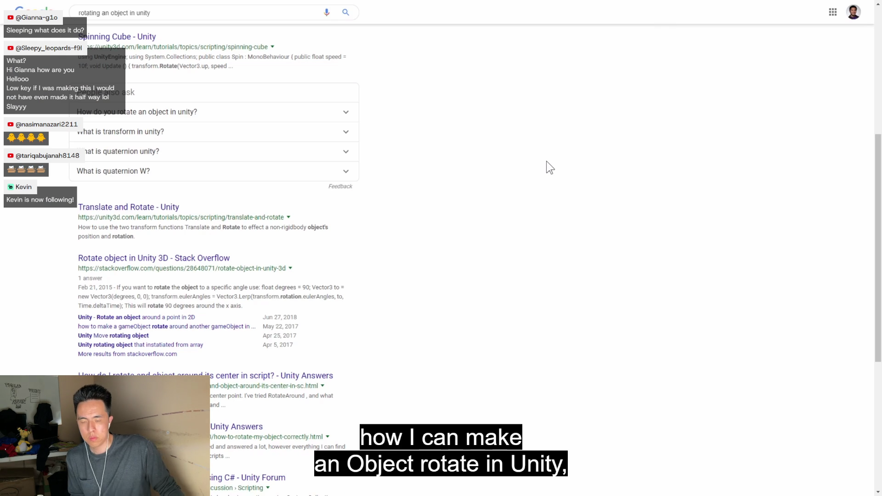
Open the Spinning Cube - Unity tutorial from the search results
click(123, 40)
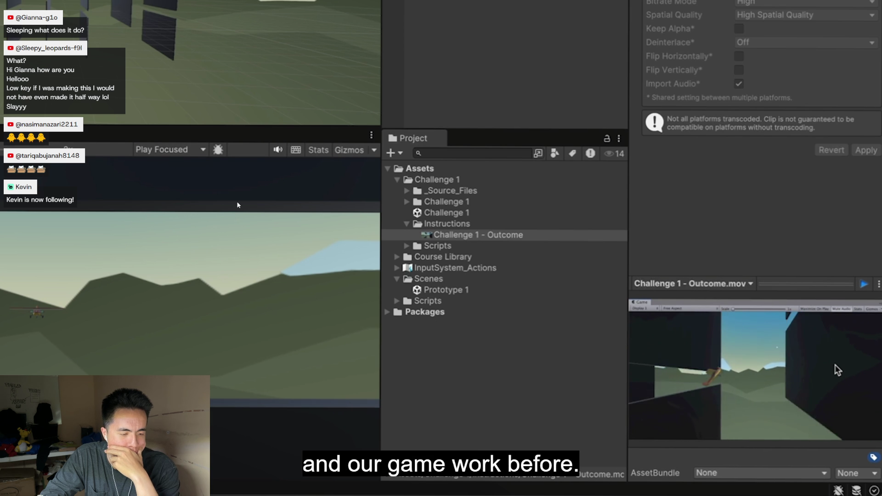
Stop the outcome video, open the Prototype 1 scene saving Challenge 1 changes, and focus on the Vehicle
click(864, 284)
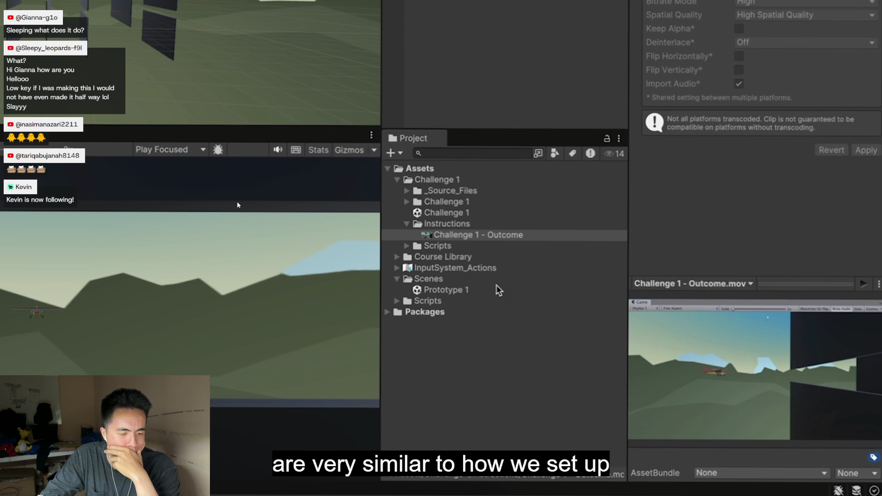
click(457, 280)
click(500, 290)
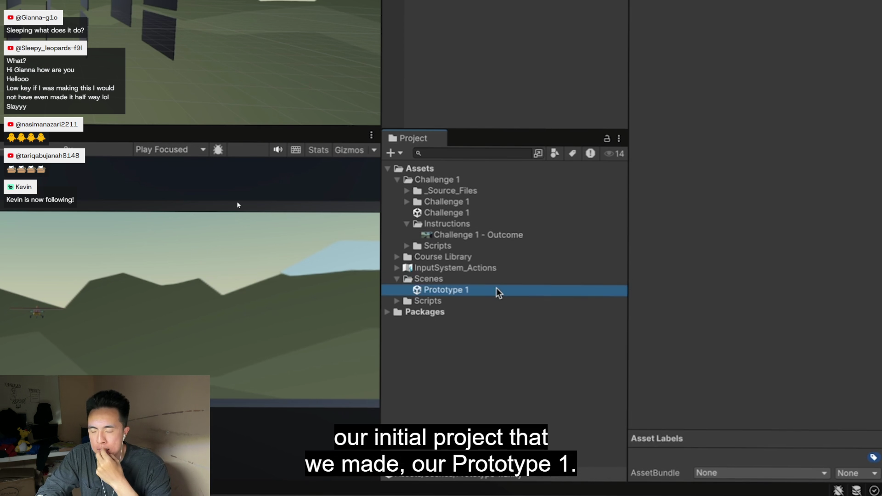
double_click(492, 291)
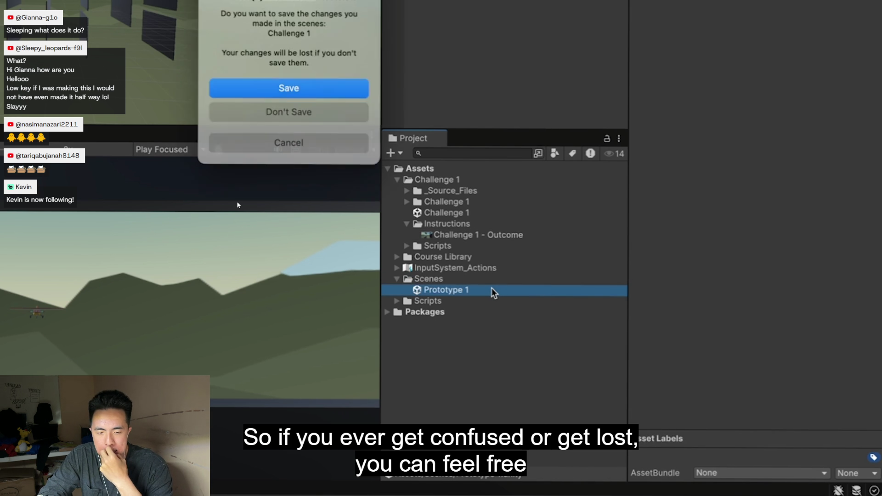
click(350, 89)
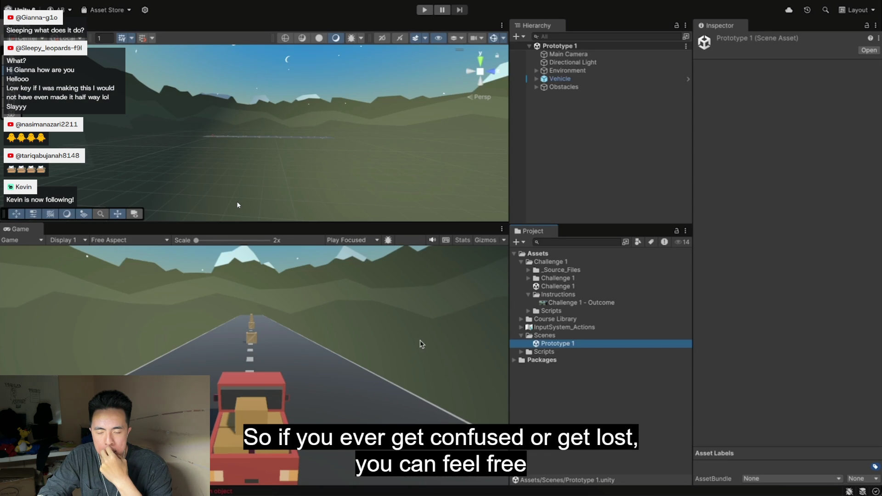
double_click(559, 79)
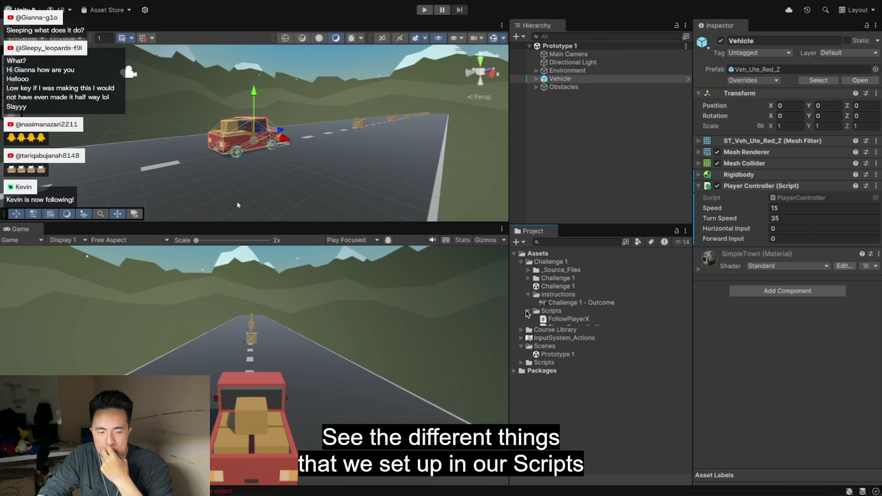
Compare the original PlayerController script with the Challenge 1 FollowPlayerX and PlayerControllerX scripts
click(521, 352)
click(572, 368)
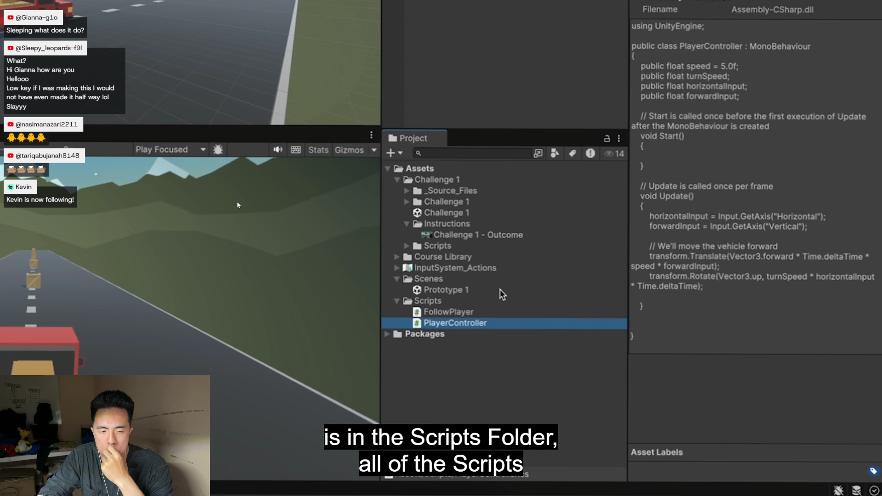
click(407, 246)
click(513, 257)
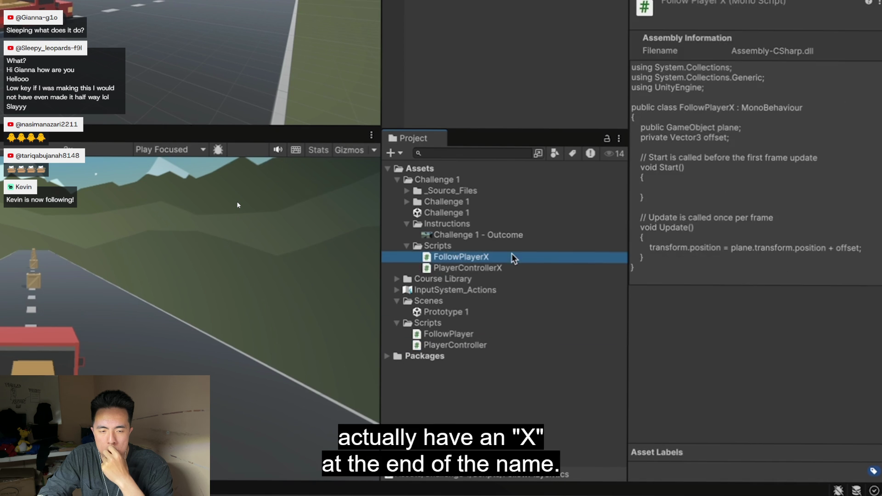
click(534, 270)
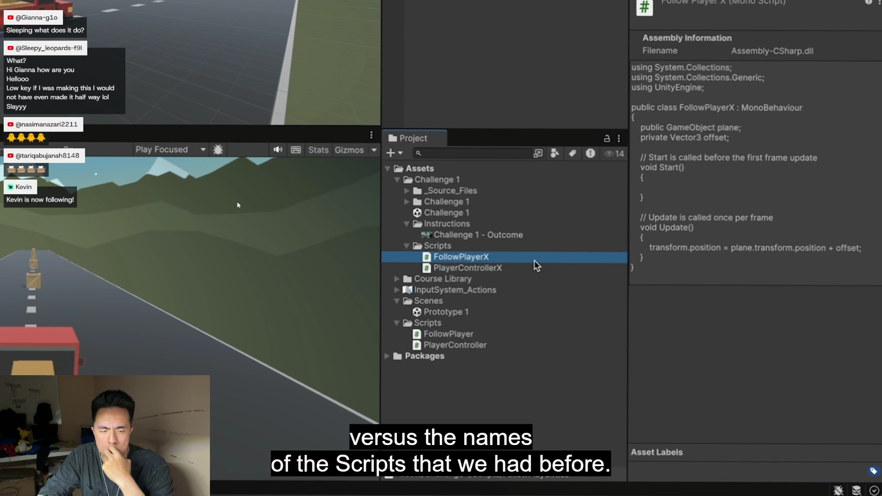
click(455, 345)
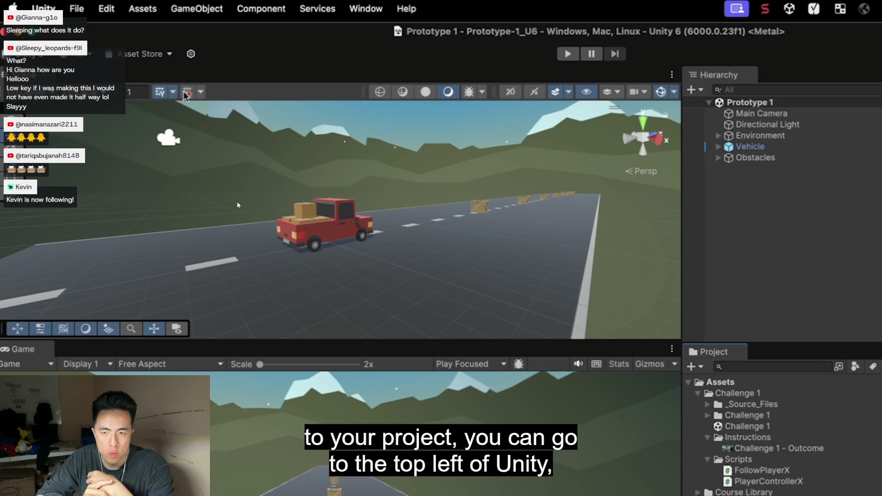
Import the challenge1-start custom package from the Downloads folder
click(150, 11)
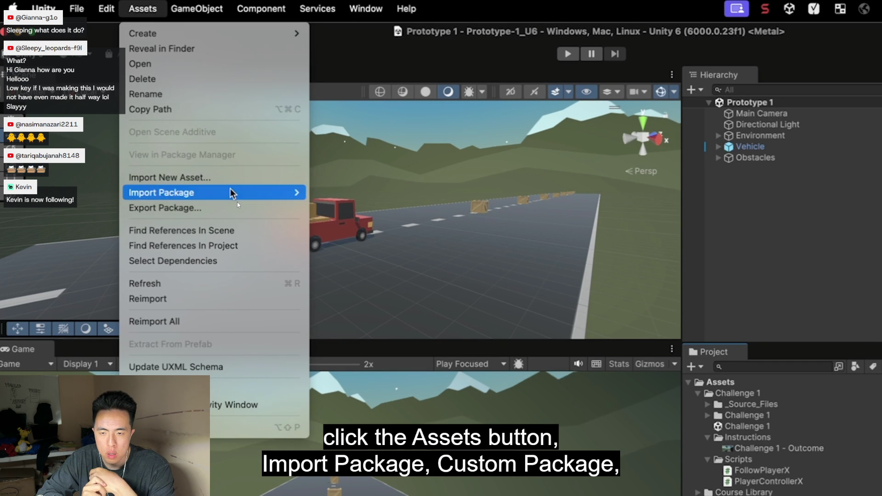
mouse_move(161, 192)
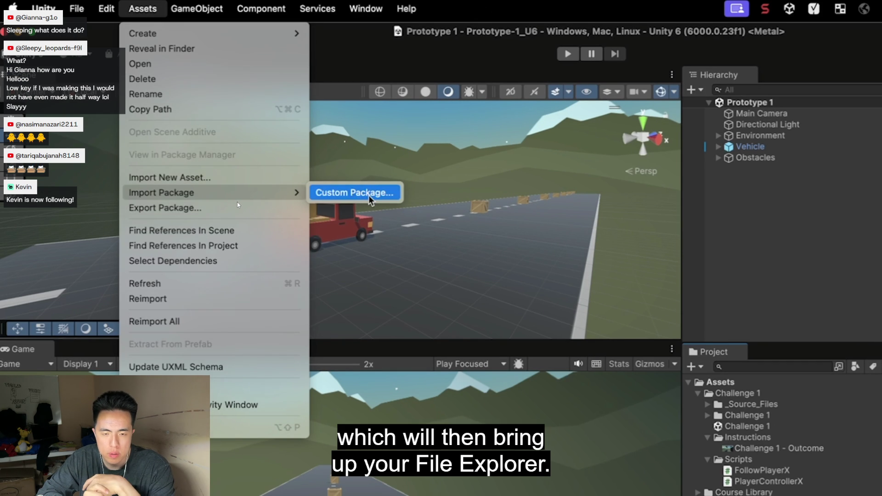
click(370, 196)
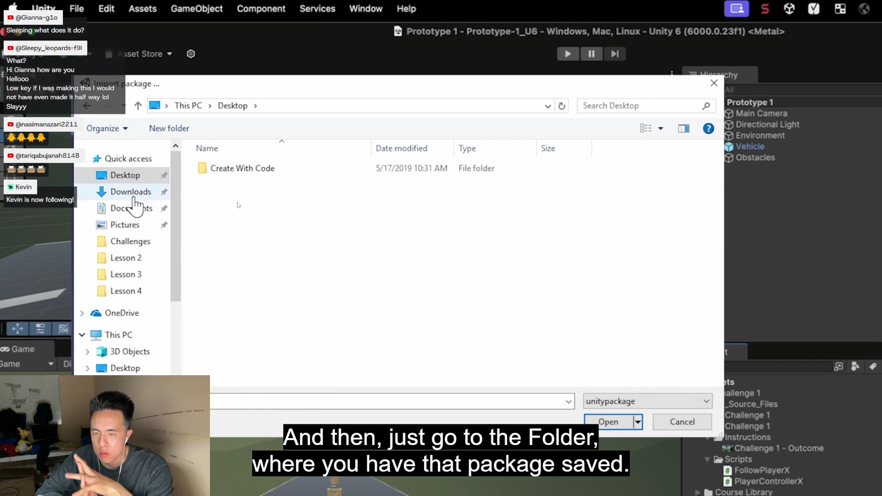
click(127, 191)
click(319, 176)
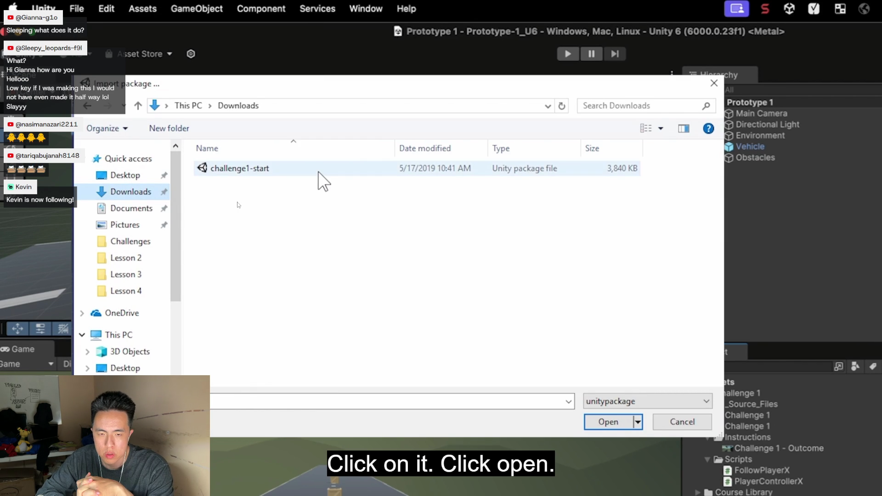
click(319, 176)
click(609, 422)
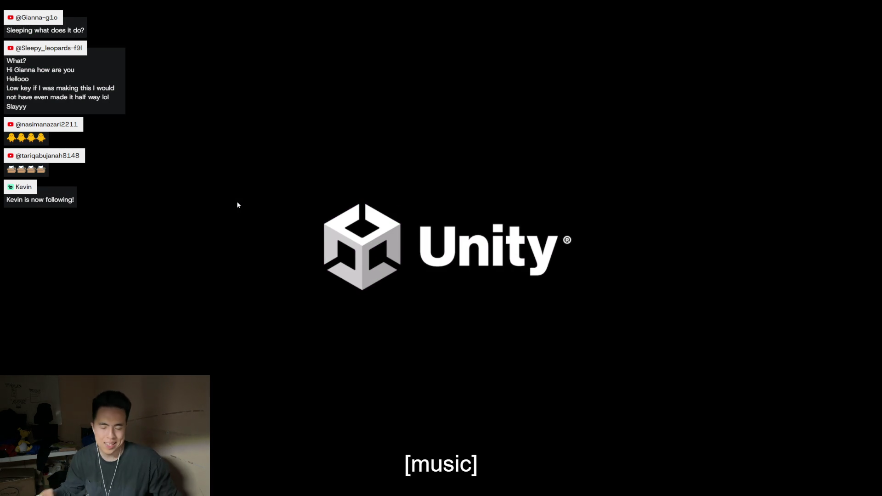
Leave the finished video and download the Challenge 1 Starter files
key(Escape)
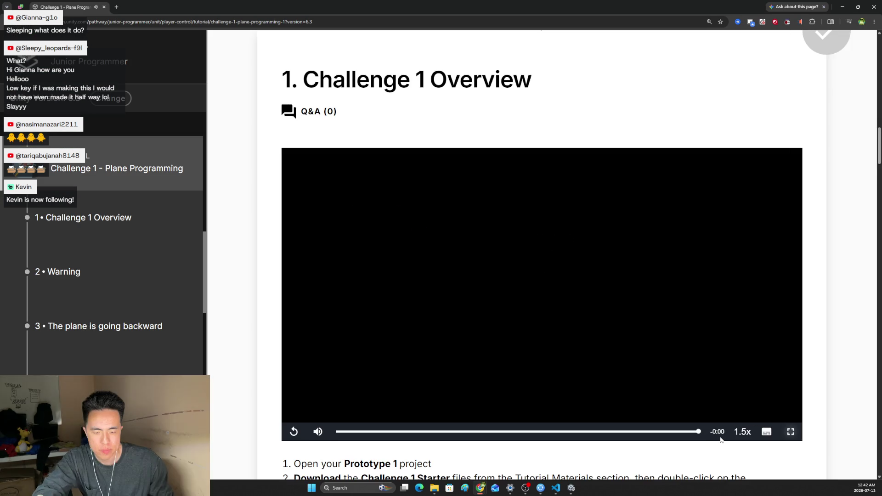
scroll(552, 311, down, 3)
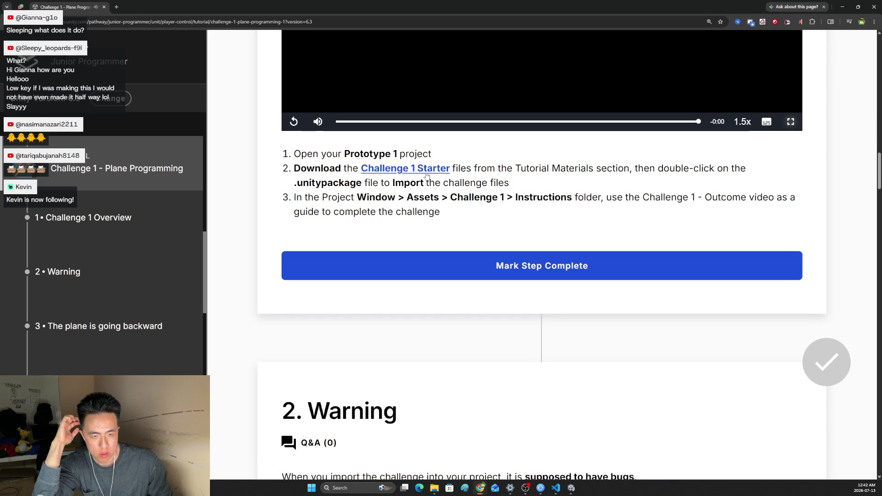
click(426, 173)
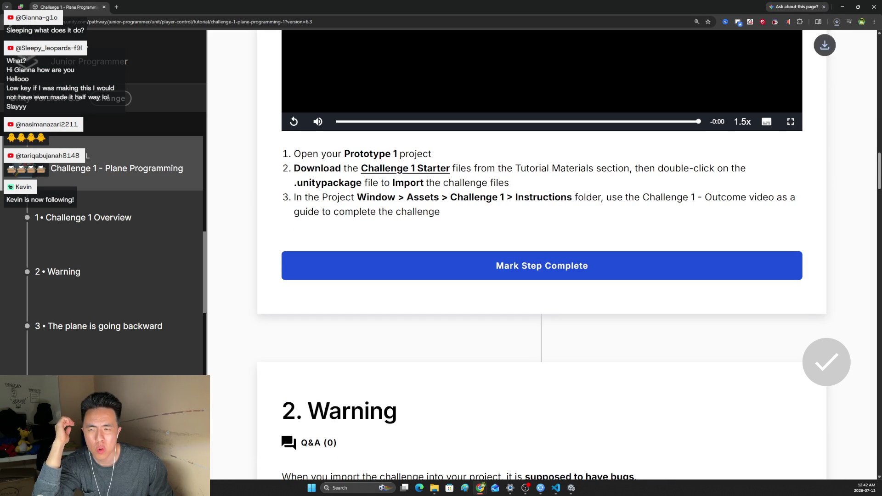
click(837, 22)
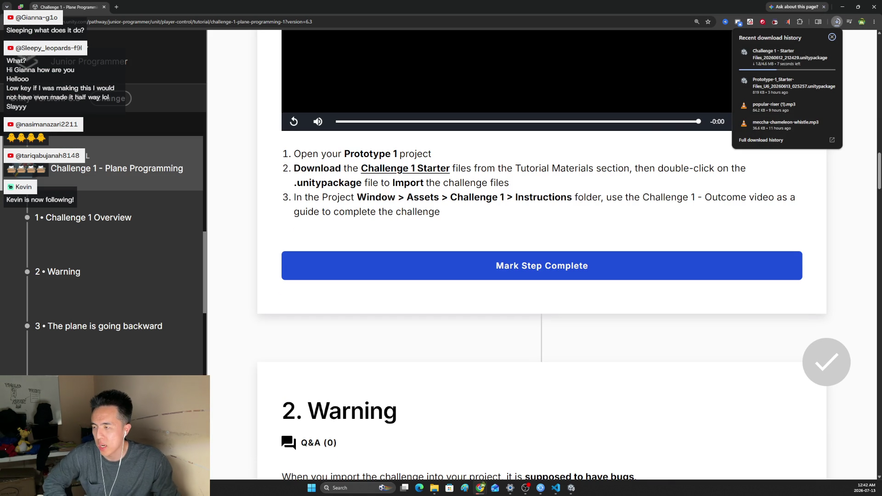
click(837, 23)
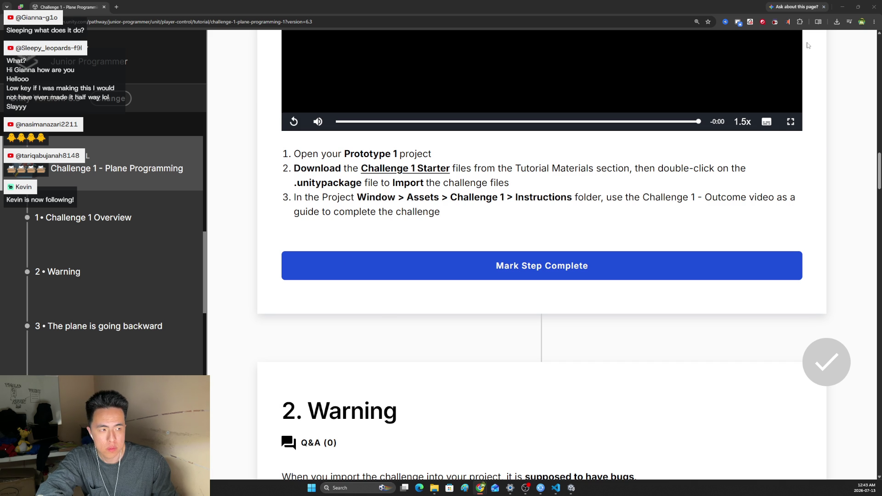
Open the downloaded Challenge 1 starter .unitypackage from Chrome's downloads list
click(837, 21)
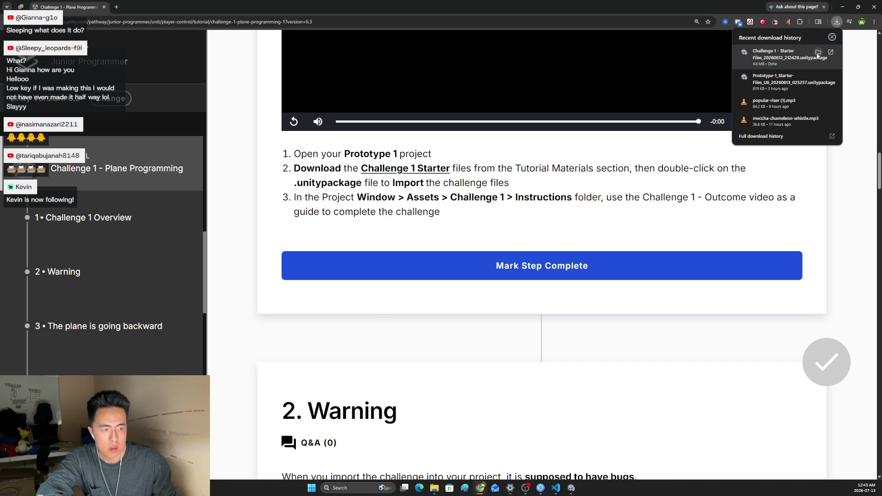
click(820, 56)
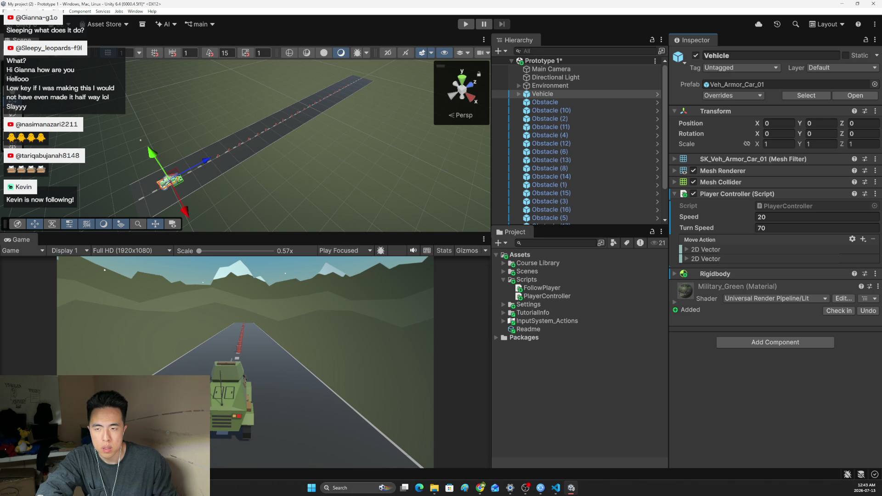
Import all the Challenge 1 starter package files into the project
click(33, 11)
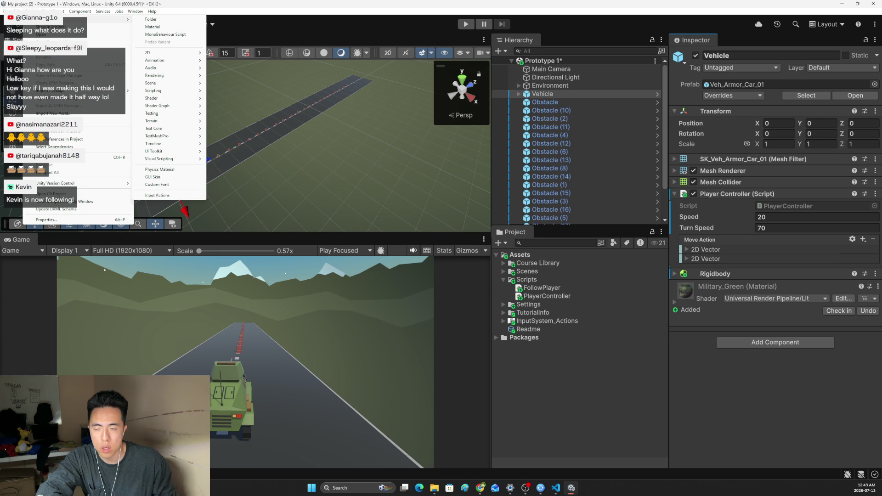
mouse_move(55, 106)
click(150, 96)
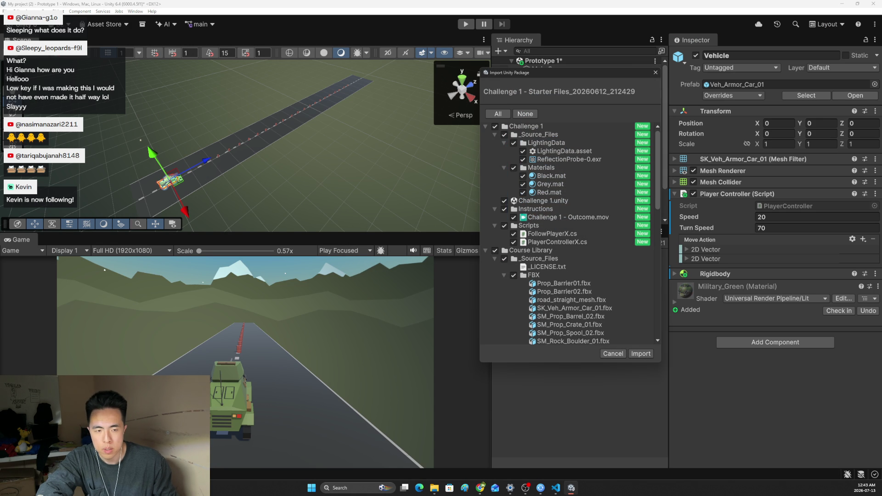
scroll(634, 324, down, 5)
scroll(635, 324, down, 5)
scroll(635, 324, down, 5)
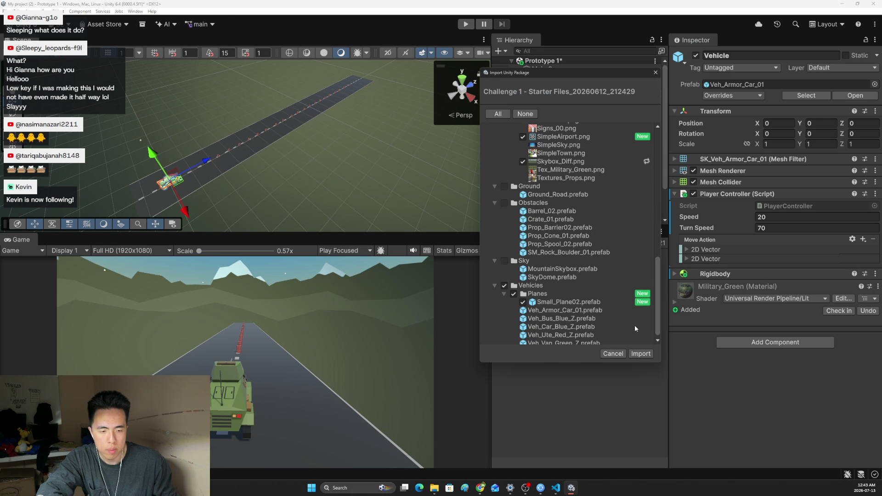
scroll(635, 325, up, 2)
click(640, 353)
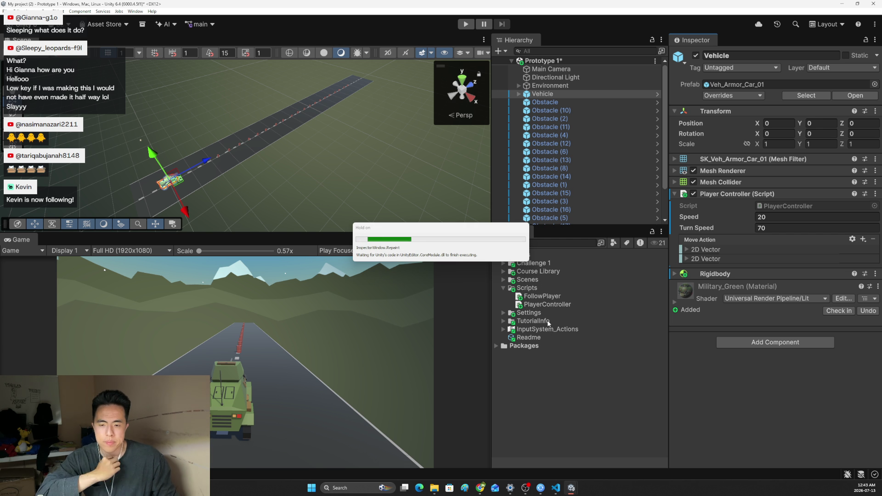
Review the PlayerControllerX and FollowPlayerX scripts under Challenge 1 > Scripts, then return to the tutorial
click(502, 262)
click(510, 288)
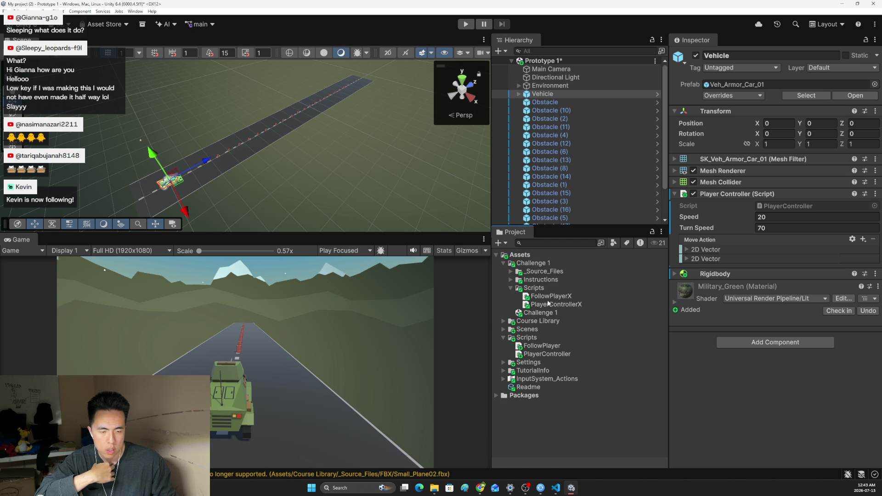
click(564, 304)
click(565, 299)
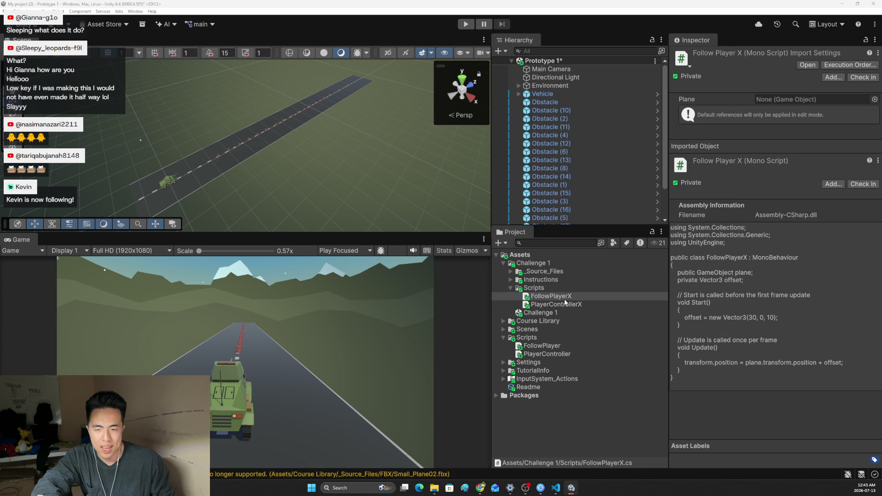
key(alt+Tab)
scroll(565, 302, down, 2)
scroll(565, 303, up, 1)
scroll(573, 200, down, 2)
scroll(562, 260, down, 2)
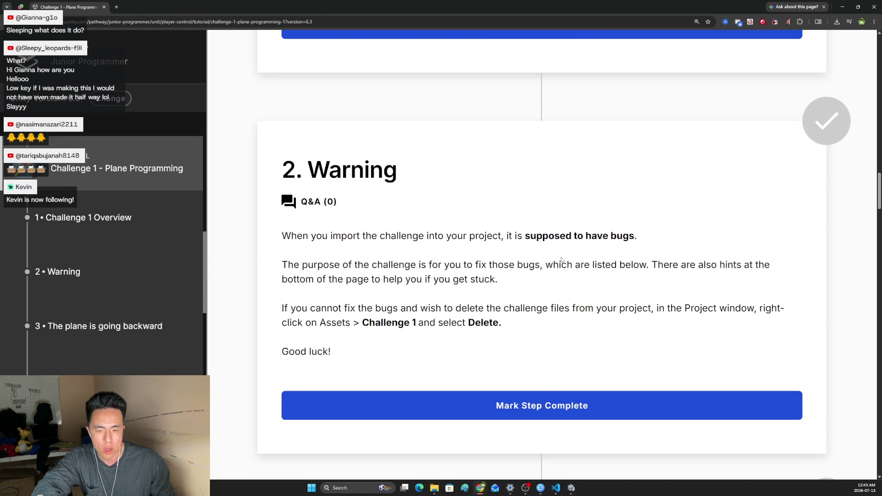
scroll(570, 267, up, 1)
scroll(570, 267, down, 1)
drag(331, 236, 550, 237)
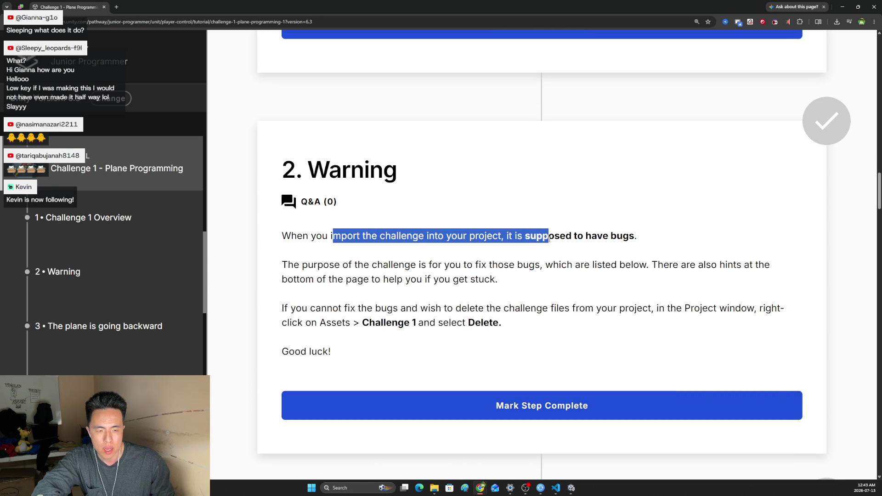
Read the Warning notes, highlighting the bug-fixing paragraph and deletion instructions
click(339, 270)
mouse_move(284, 266)
mouse_down()
mouse_move(630, 266)
mouse_move(651, 275)
mouse_up()
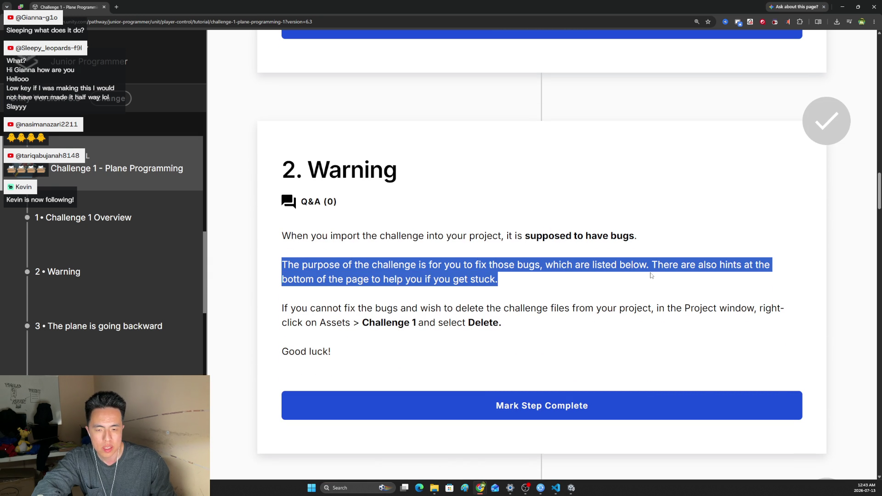
click(605, 281)
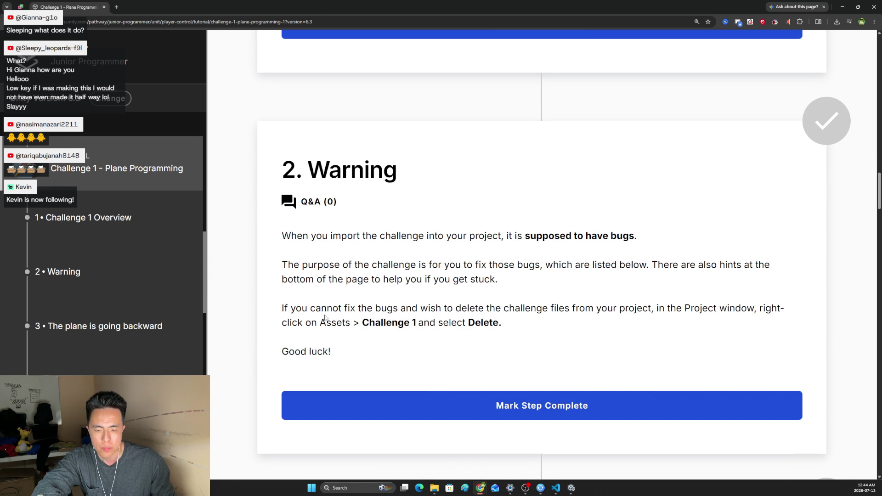
mouse_move(285, 308)
mouse_down()
mouse_move(768, 319)
mouse_move(603, 325)
mouse_up()
scroll(585, 294, down, 2)
scroll(585, 294, down, 3)
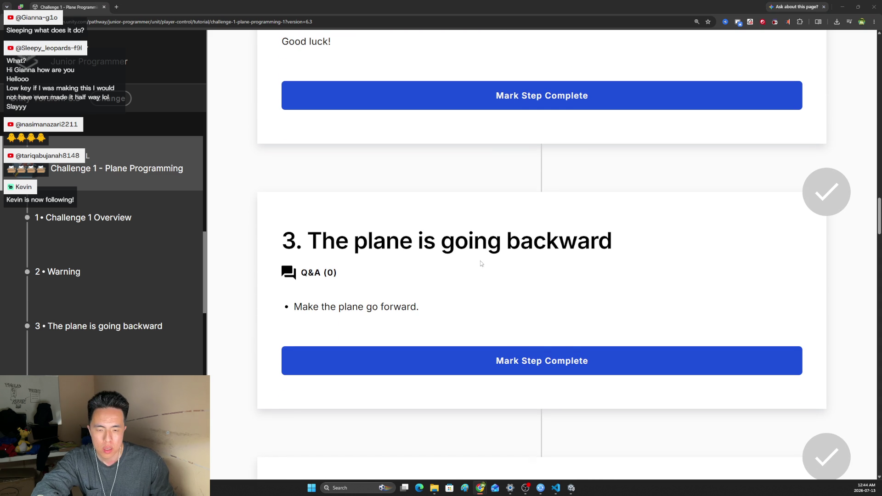
scroll(483, 263, up, 2)
scroll(475, 268, down, 2)
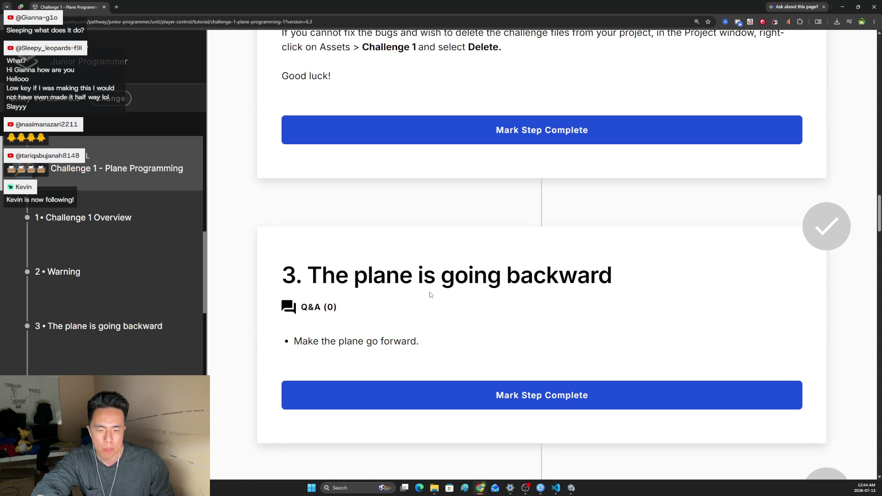
Back in Unity, preview the PlayerControllerX and FollowPlayerX challenge scripts in the Project window
click(571, 489)
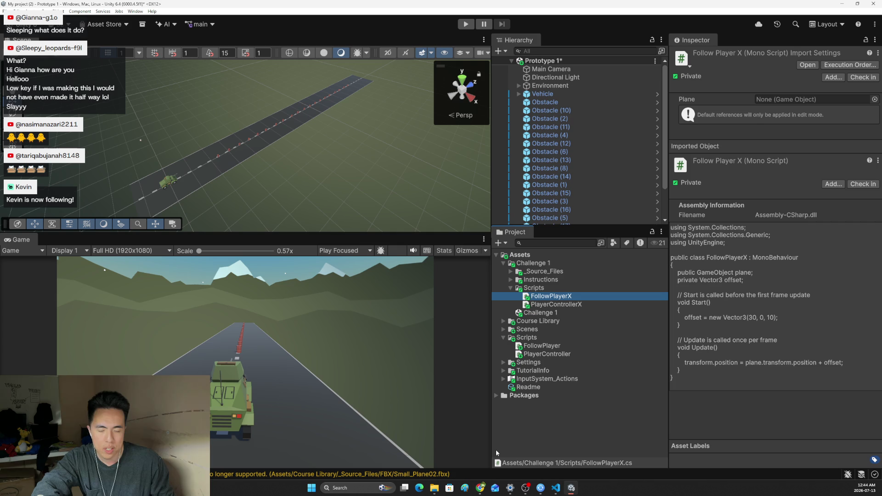
click(541, 304)
click(527, 296)
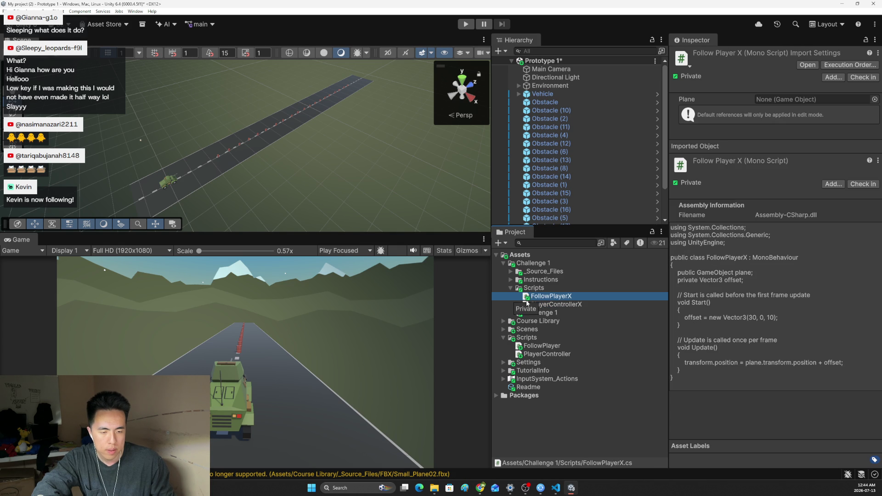
click(538, 306)
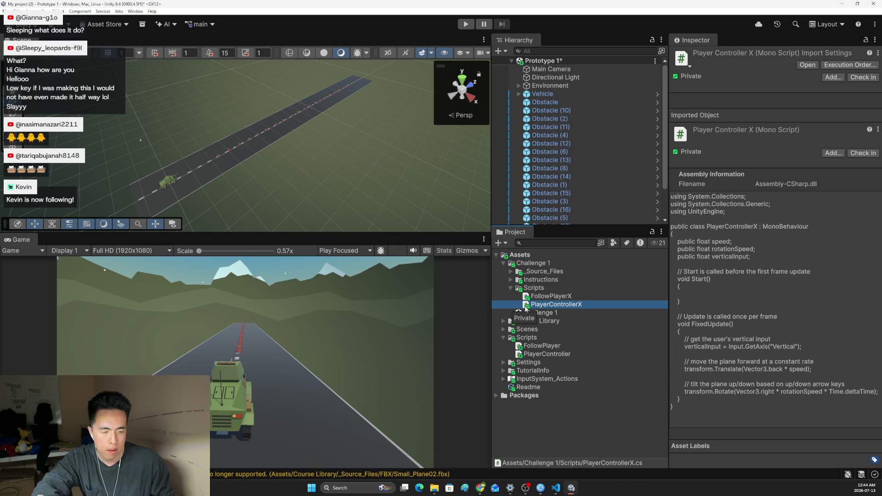
click(526, 297)
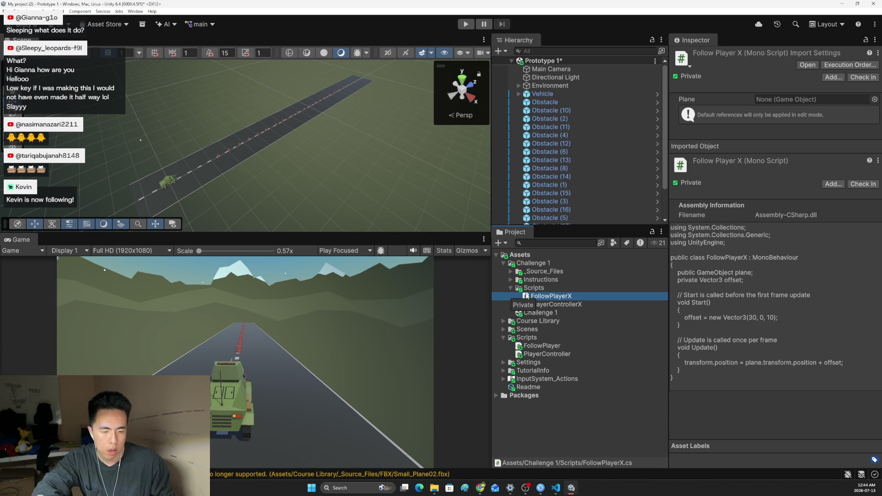
Browse the Scenes, Instructions and _Source_Files folders and load the Challenge 1 scene past the save prompt
click(503, 329)
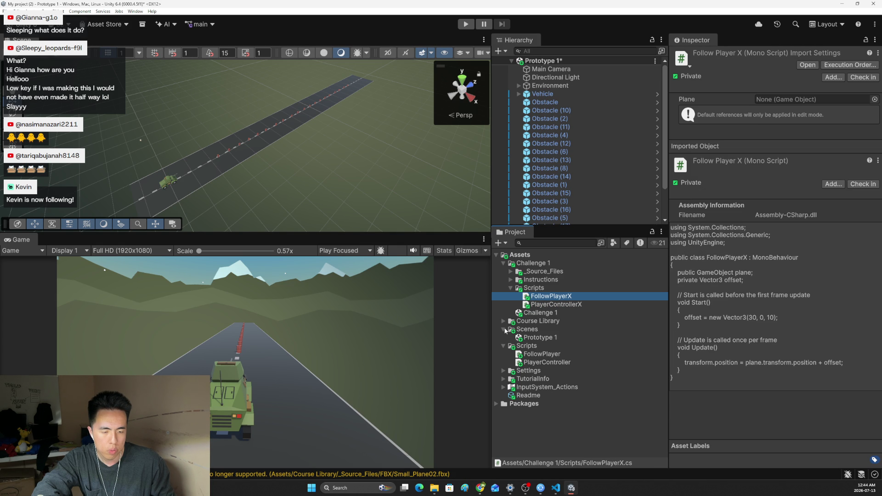
click(514, 279)
click(516, 273)
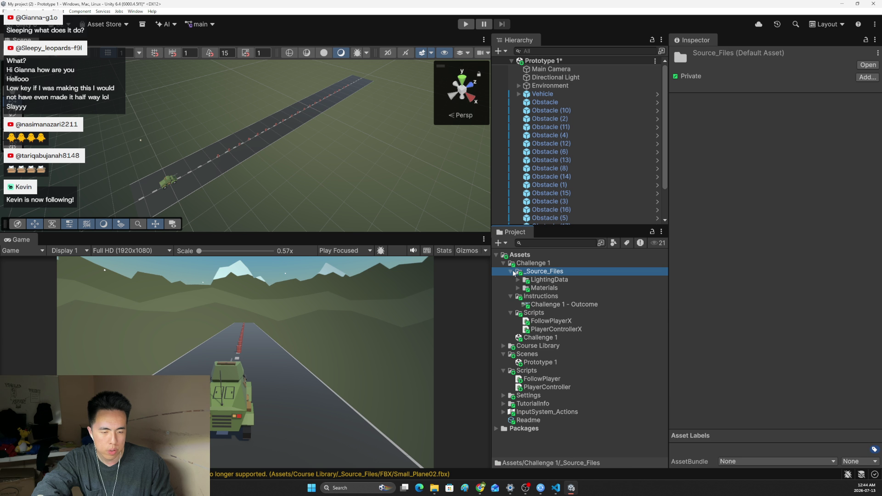
click(514, 271)
double_click(525, 323)
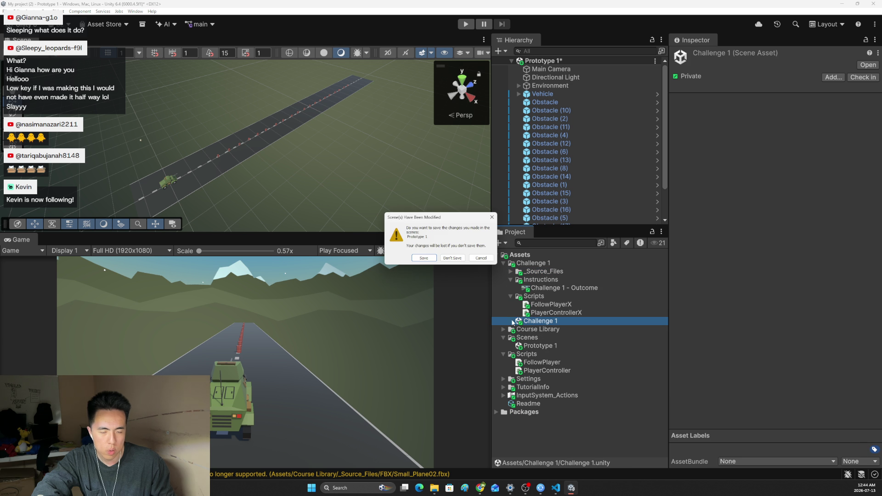
click(429, 259)
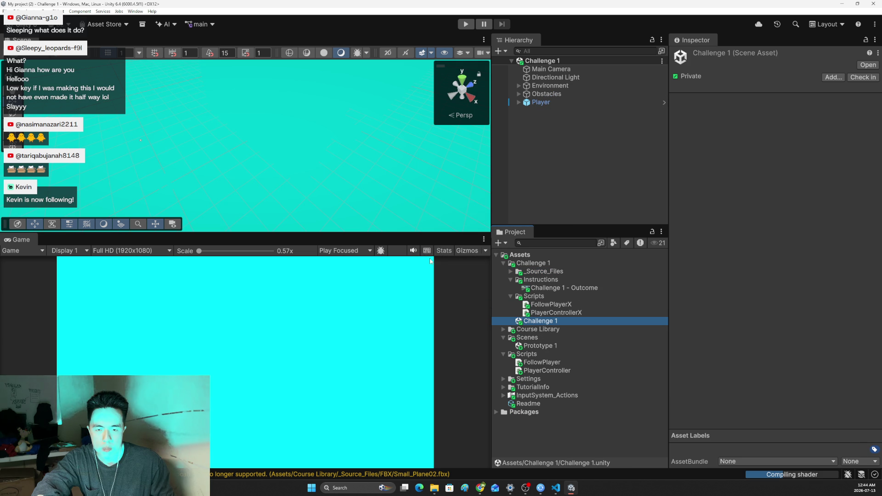
Open the PlayerControllerX script in the code editor
click(539, 315)
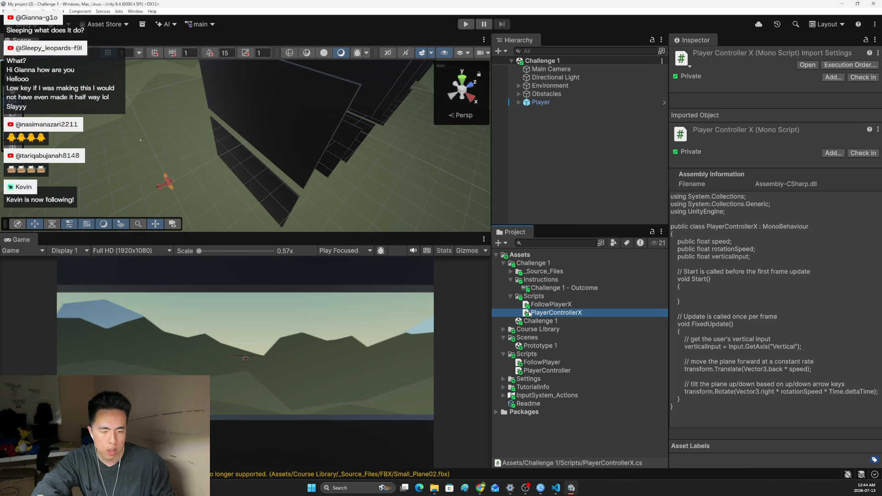
double_click(526, 313)
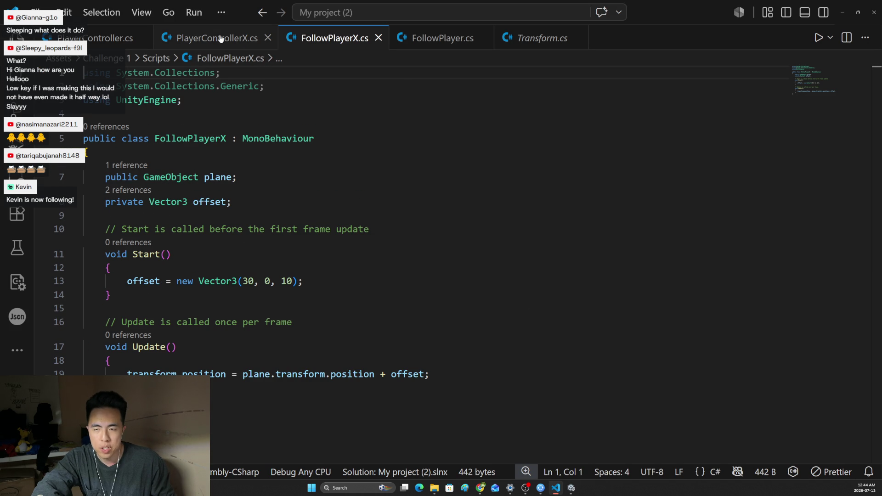
Bring the PlayerControllerX.cs tab forward and move into its FixedUpdate method
drag(90, 37, 331, 38)
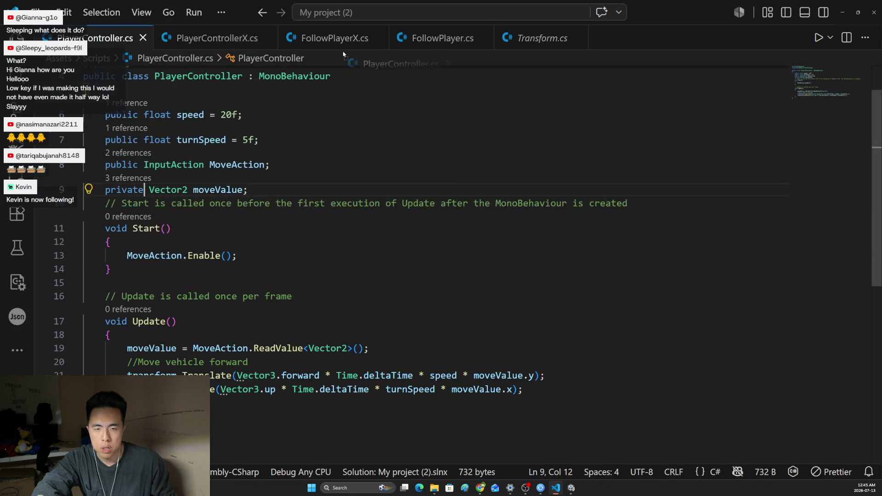
click(578, 39)
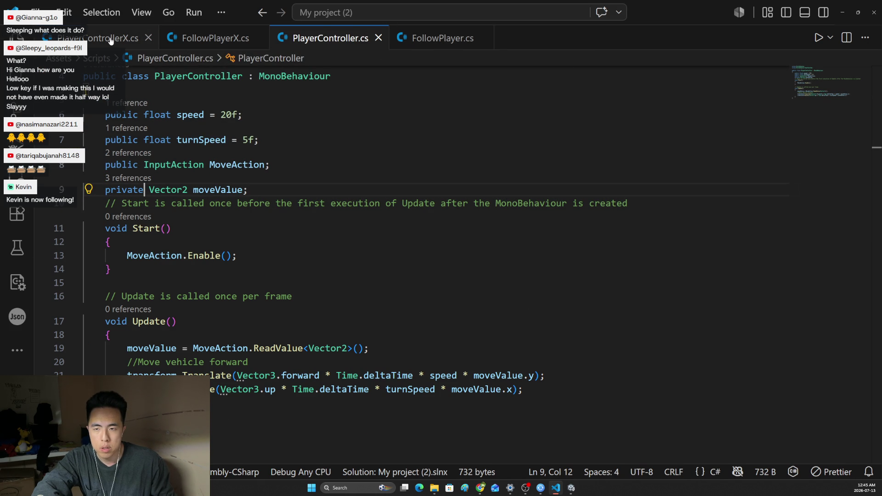
click(108, 40)
scroll(347, 238, down, 1)
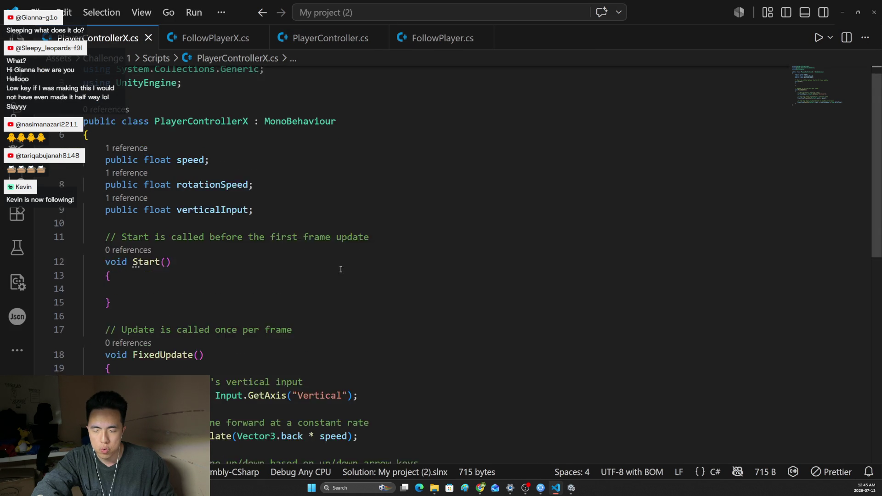
scroll(344, 255, down, 2)
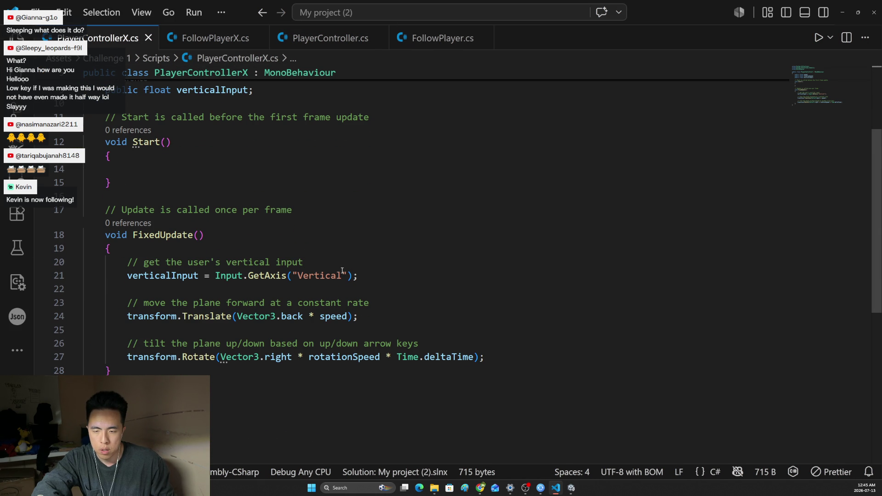
click(327, 265)
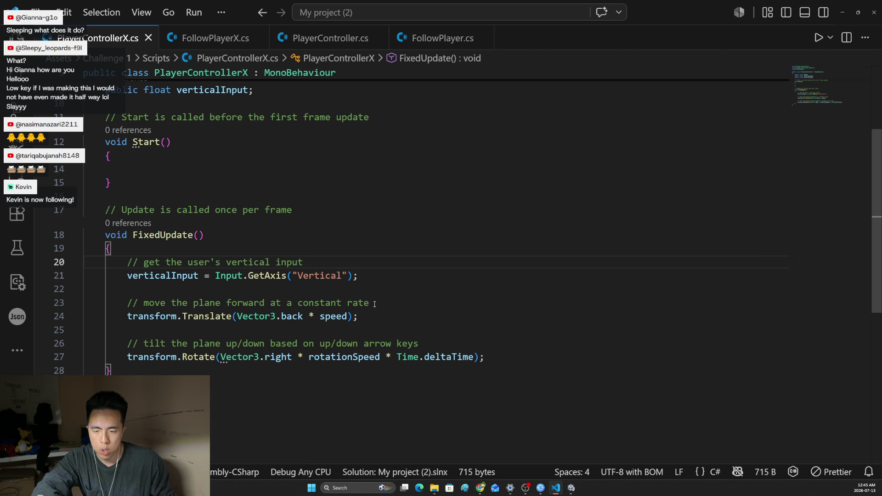
Replace Vector3.back with Vector3.forward on line 24 and save the script
double_click(303, 318)
text(four)
key(BackSpace)
key(BackSpace)
key(BackSpace)
text(o)
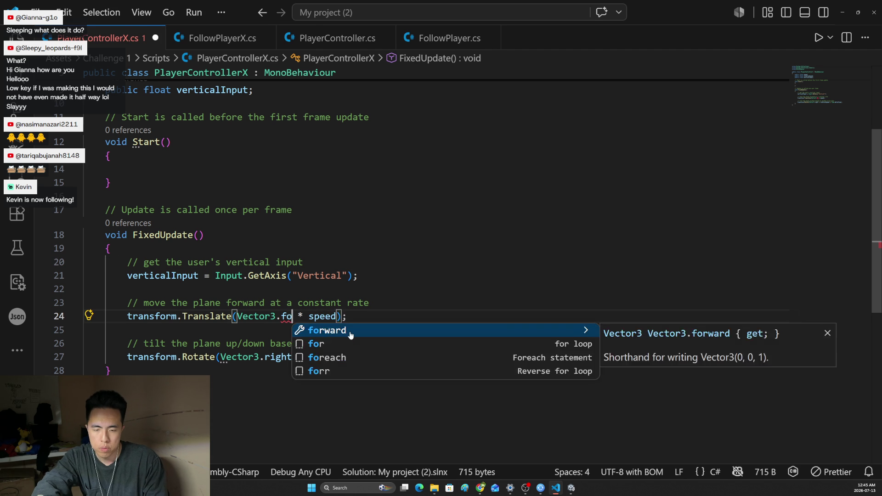
text(r)
key(Tab)
key(ctrl+z)
text(war)
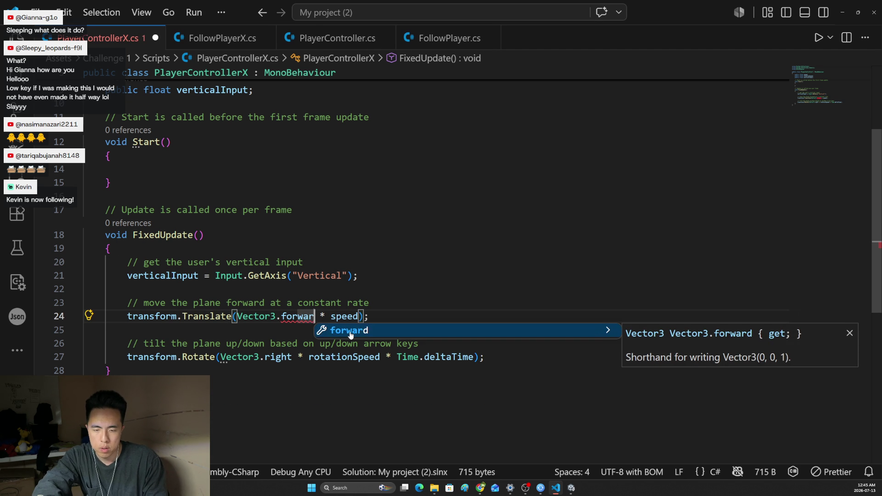
text(d)
key(ctrl+s)
key(Escape)
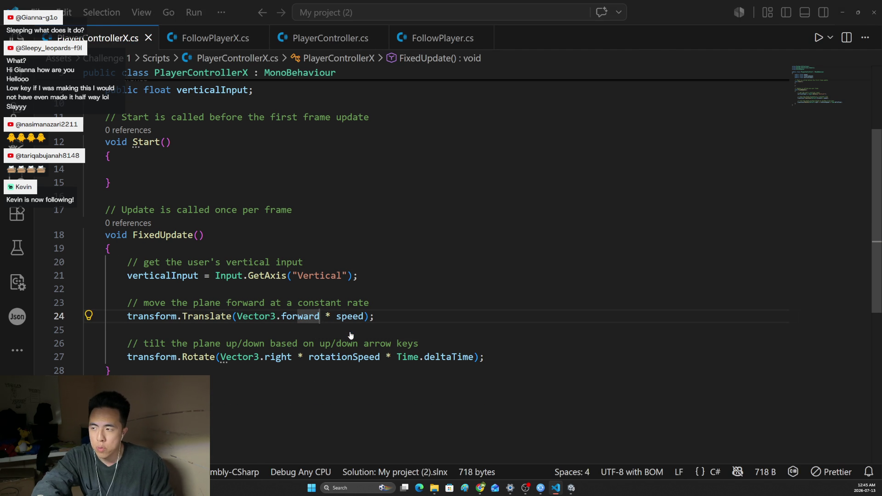
Return to Unity and start play mode to test the plane
key(alt+Tab)
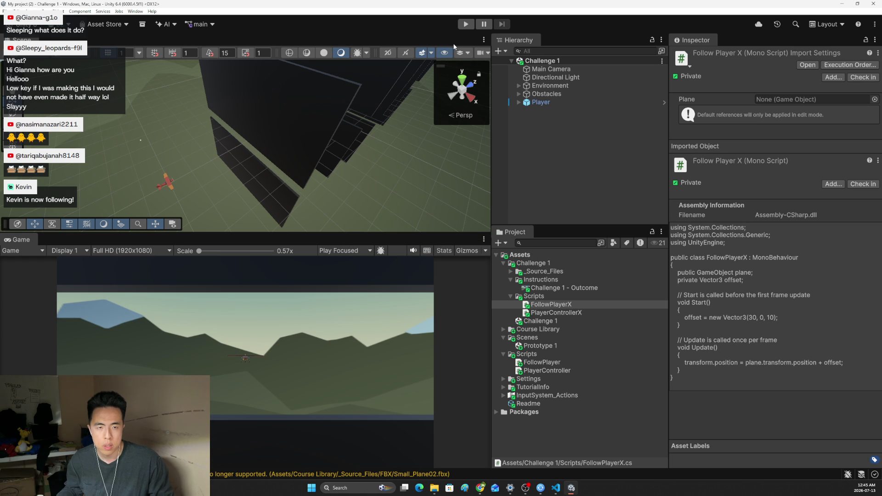
click(466, 26)
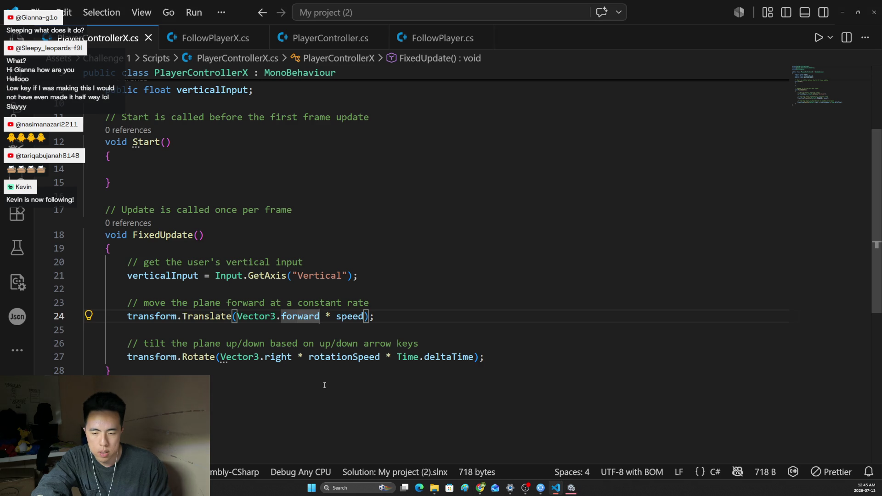
scroll(330, 371, up, 2)
scroll(330, 371, up, 3)
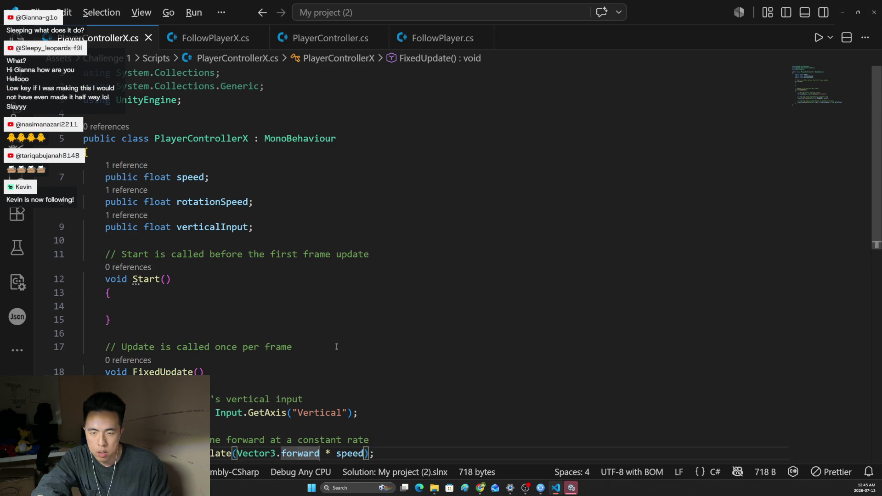
Stop play mode and select Main Camera, whose Follow Player X has no Plane assigned
key(alt+Tab)
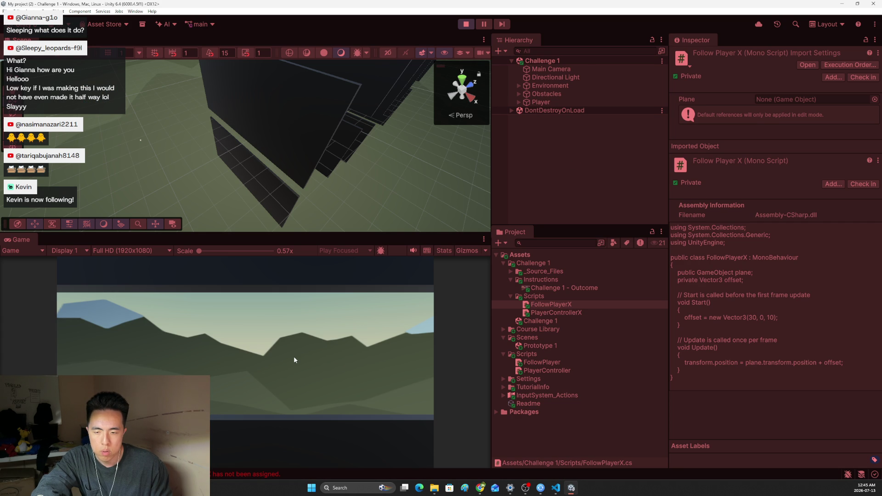
click(466, 23)
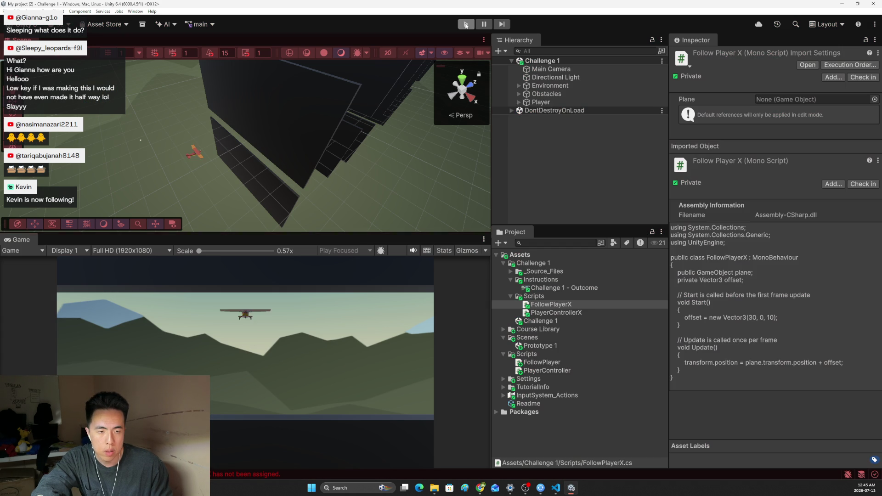
click(562, 314)
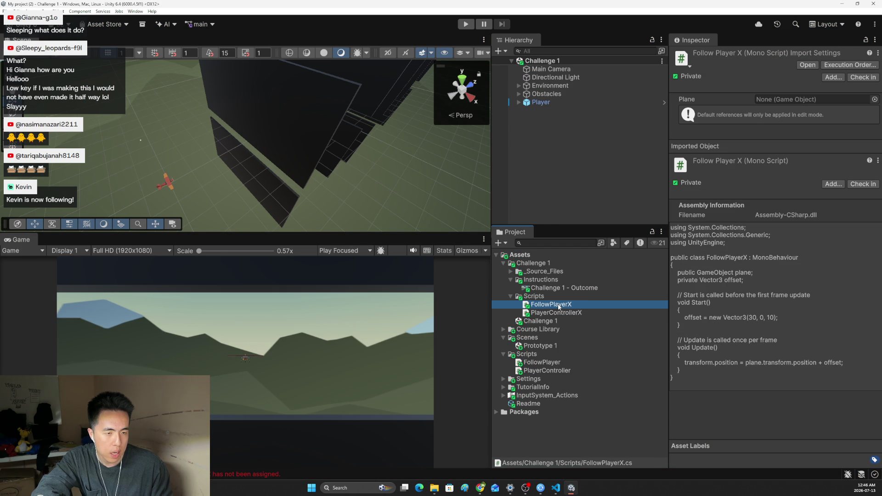
click(541, 103)
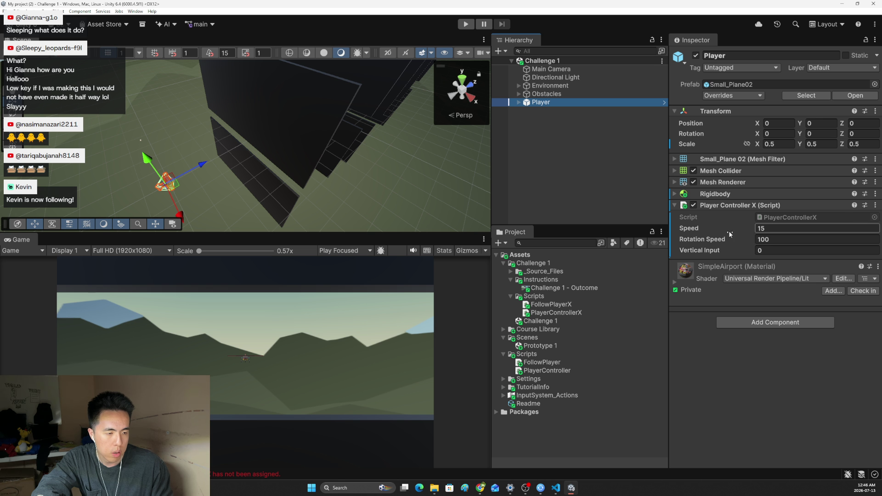
click(544, 78)
click(544, 69)
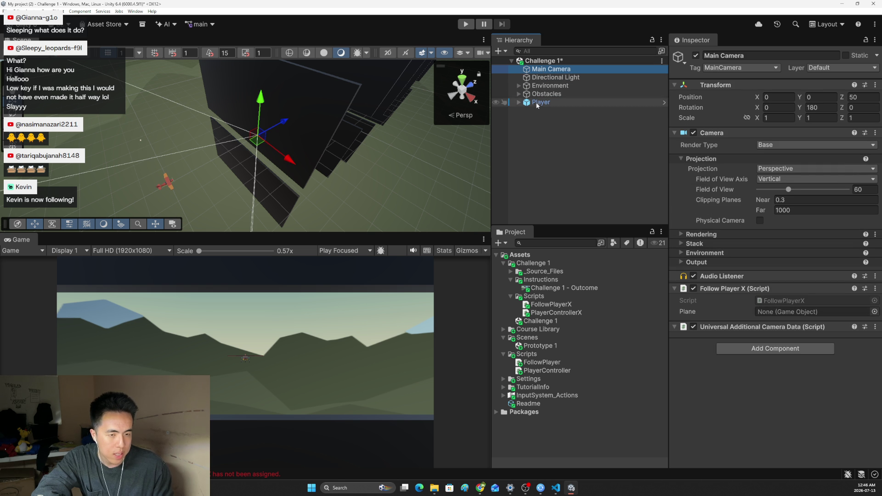
Drag Player into the camera's Follow Player X Plane field, play-test, stop and return to VS Code
click(755, 285)
drag(756, 284, 778, 315)
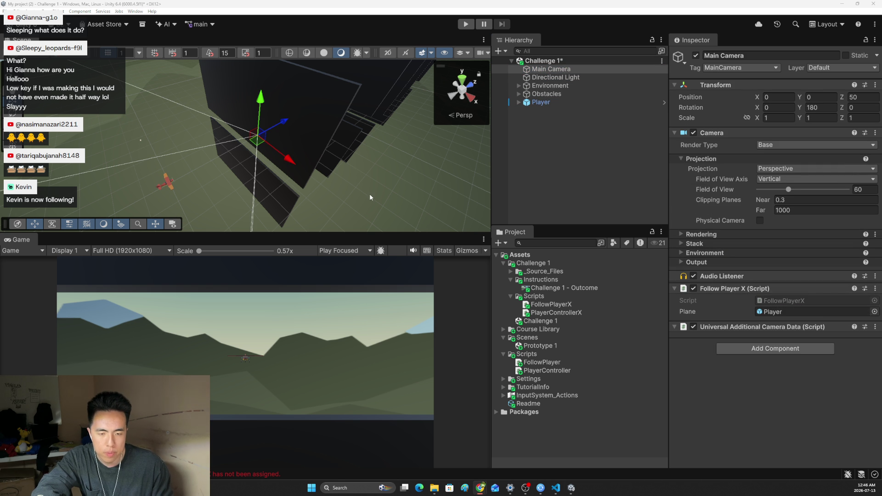
click(468, 28)
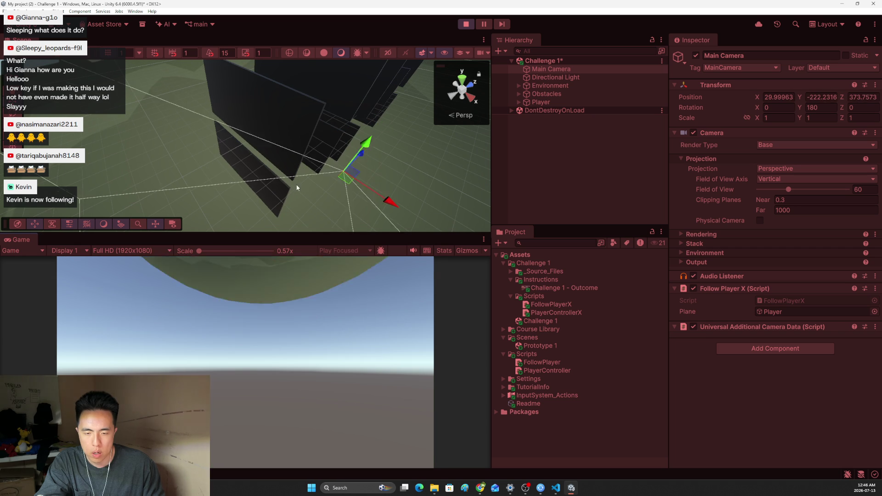
scroll(274, 174, down, 2)
scroll(275, 175, down, 3)
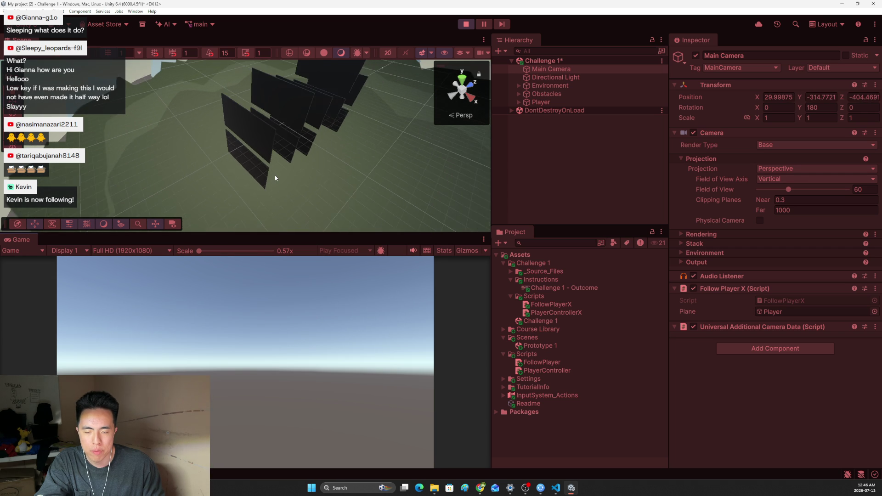
scroll(275, 178, down, 1)
scroll(274, 178, down, 2)
scroll(274, 177, down, 1)
scroll(275, 178, down, 1)
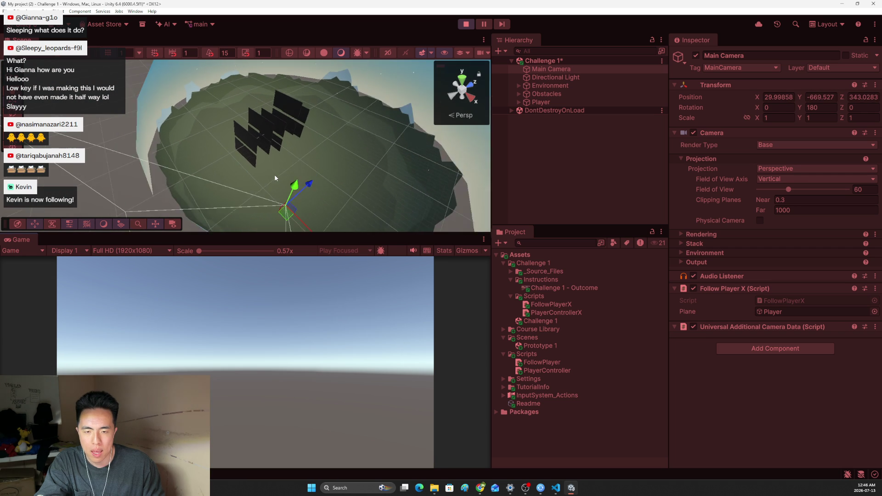
scroll(274, 178, down, 2)
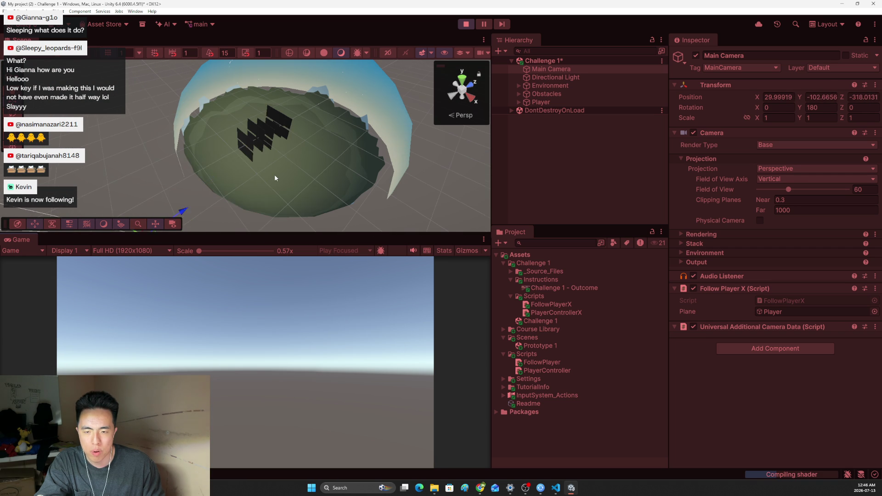
click(469, 24)
click(556, 489)
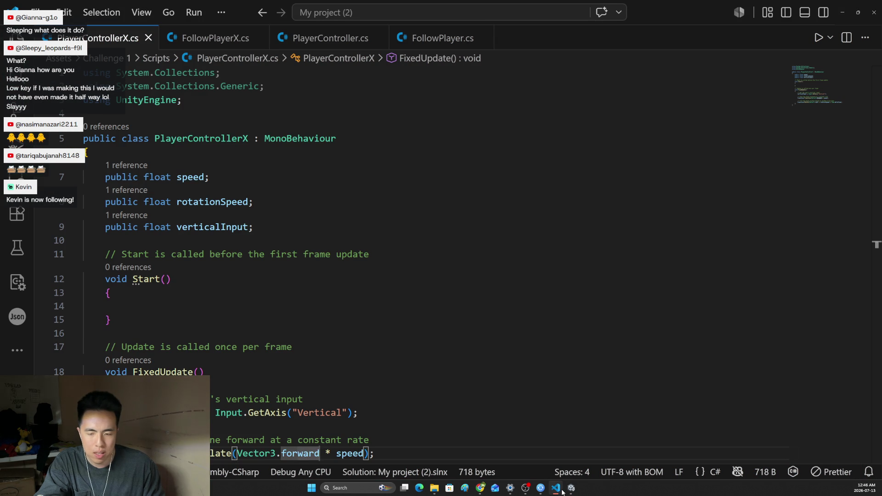
click(416, 346)
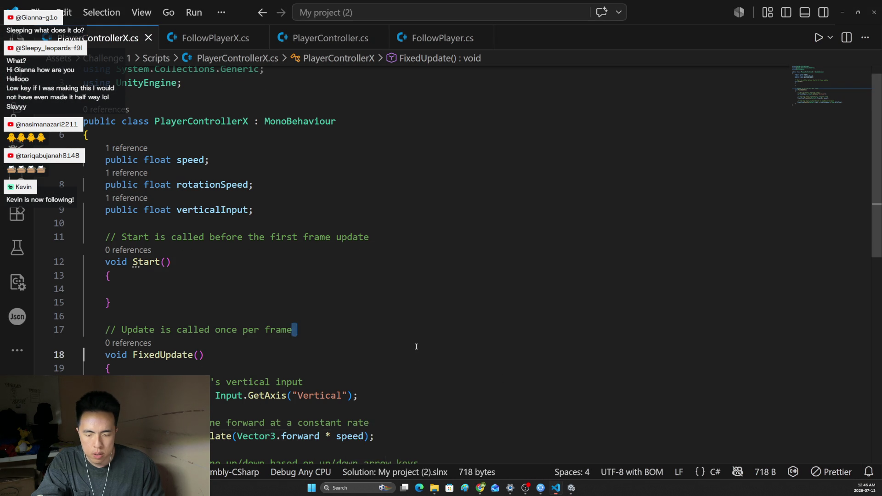
scroll(416, 346, down, 3)
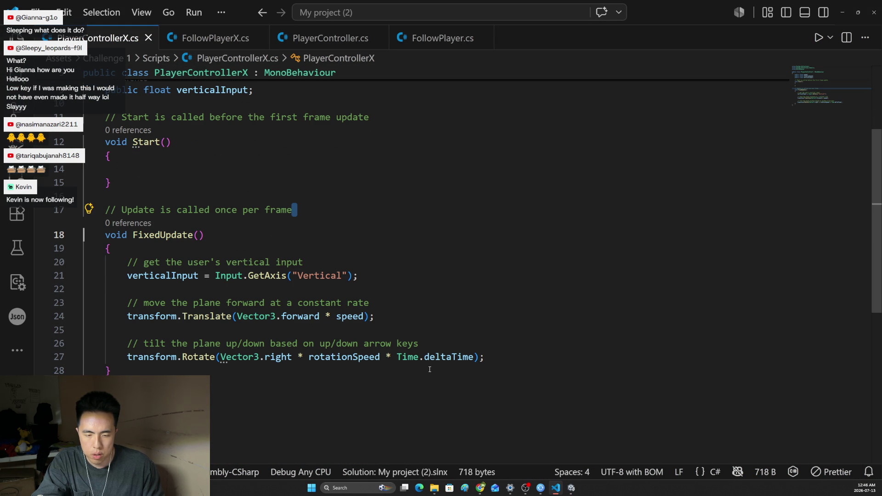
scroll(420, 355, up, 1)
scroll(416, 342, up, 2)
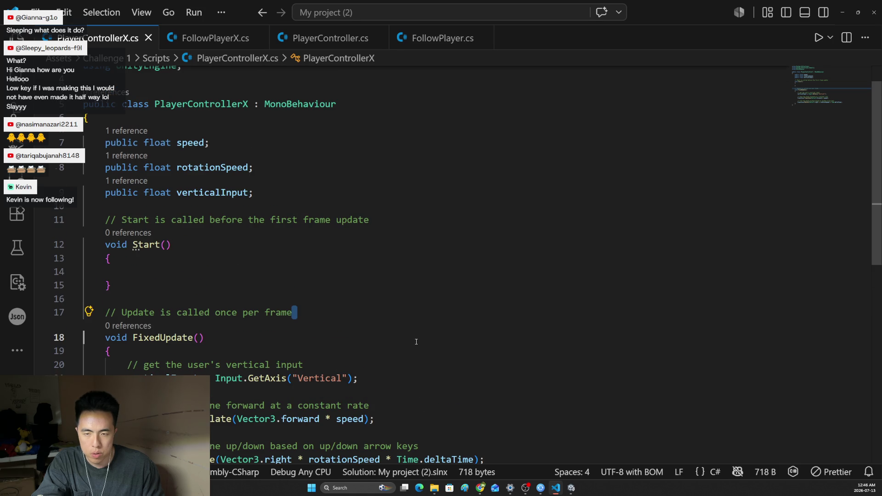
scroll(416, 342, down, 1)
scroll(418, 342, down, 1)
scroll(421, 341, down, 1)
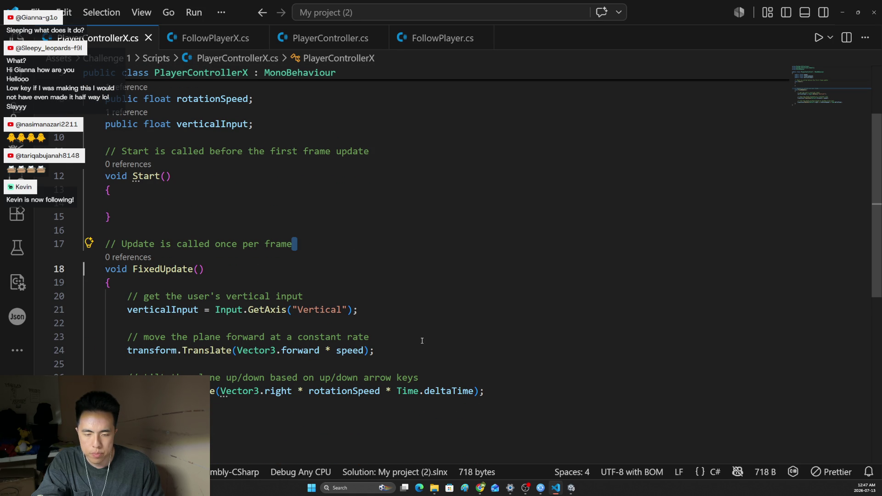
scroll(359, 351, up, 2)
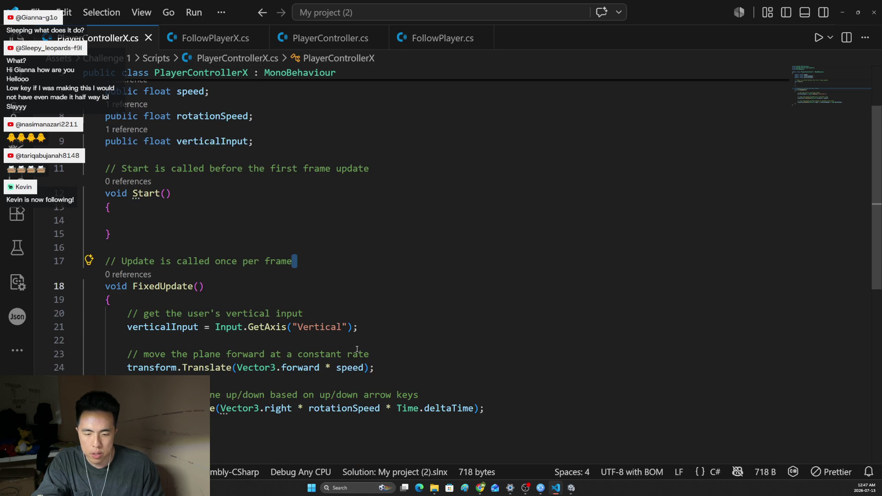
scroll(345, 344, down, 2)
click(332, 343)
click(363, 342)
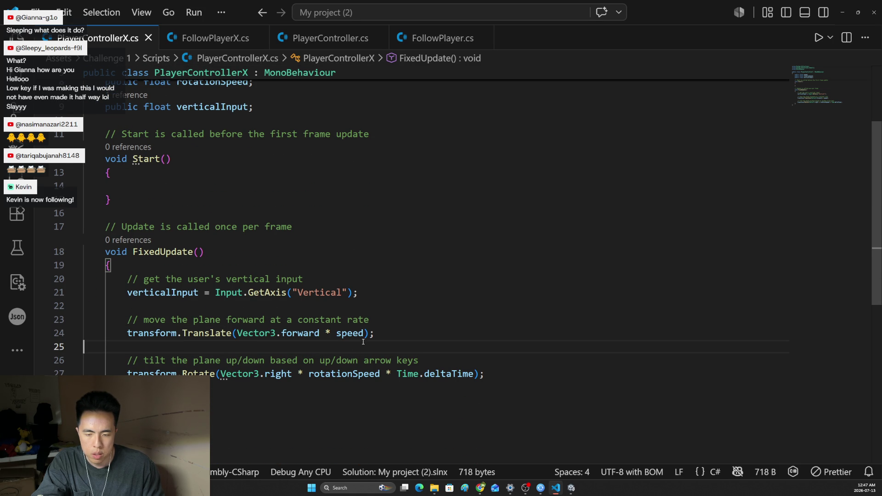
click(356, 374)
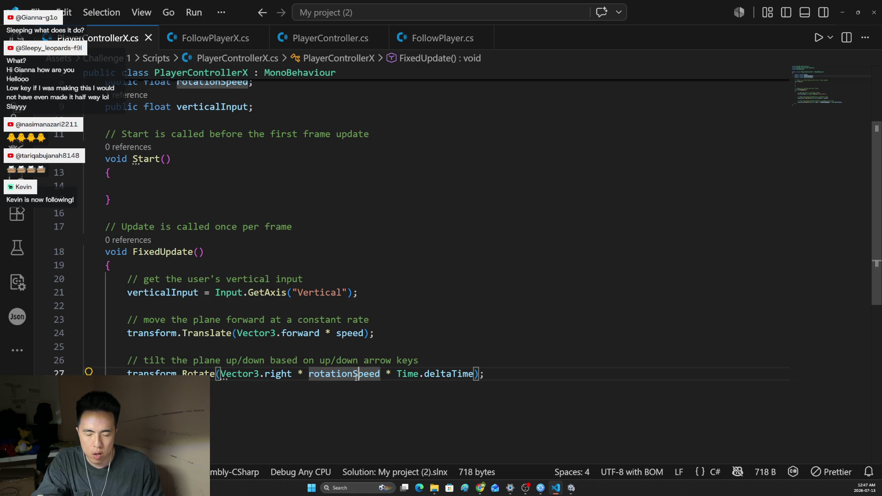
click(216, 39)
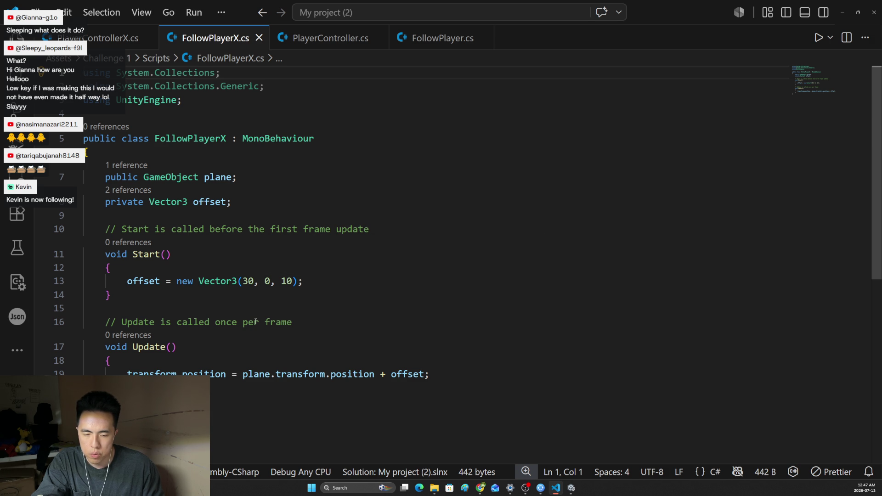
click(117, 38)
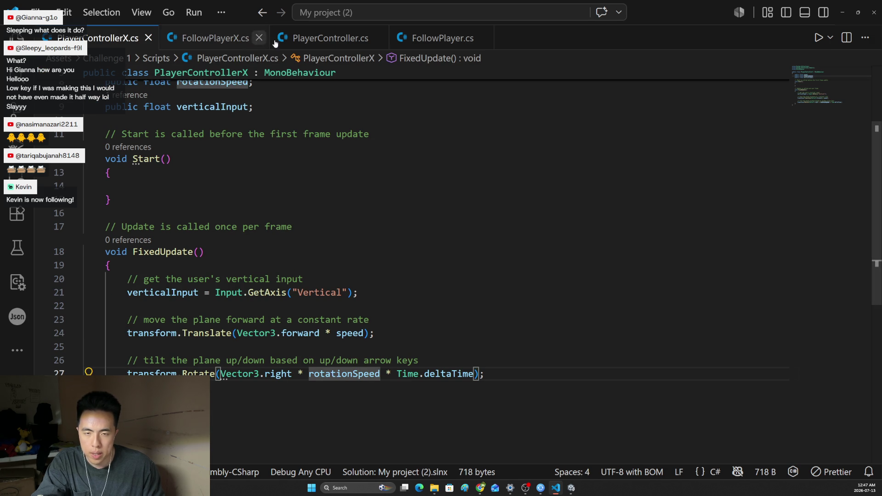
click(320, 40)
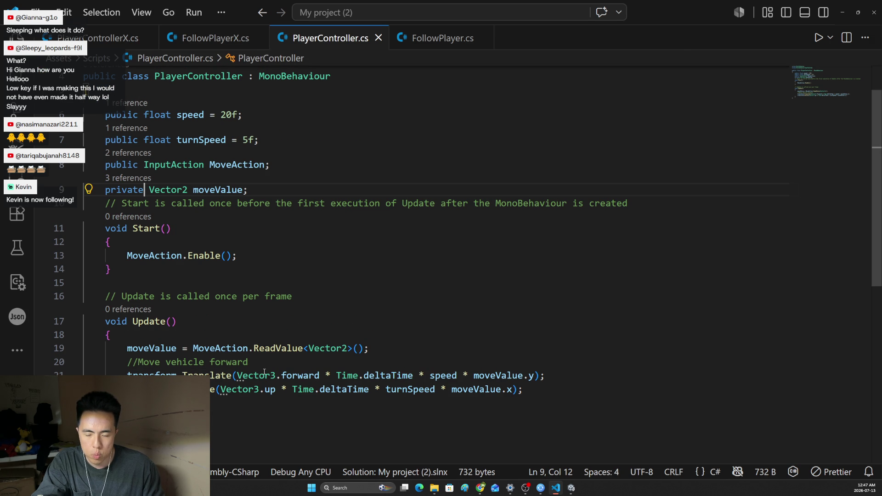
drag(261, 187, 104, 189)
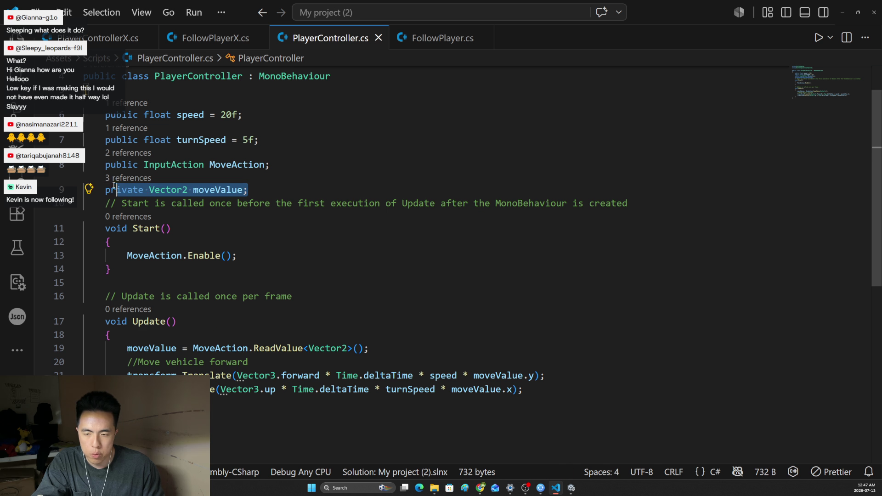
key(ctrl+Tab)
click(282, 110)
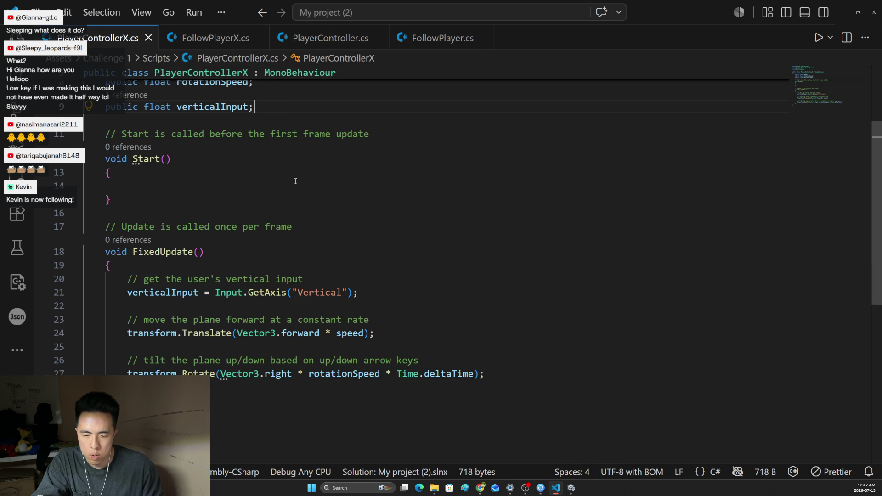
Append ' * verticalInput' to the Rotate call on line 27, save, and switch to Unity
click(394, 270)
key(ctrl+f)
text(ve)
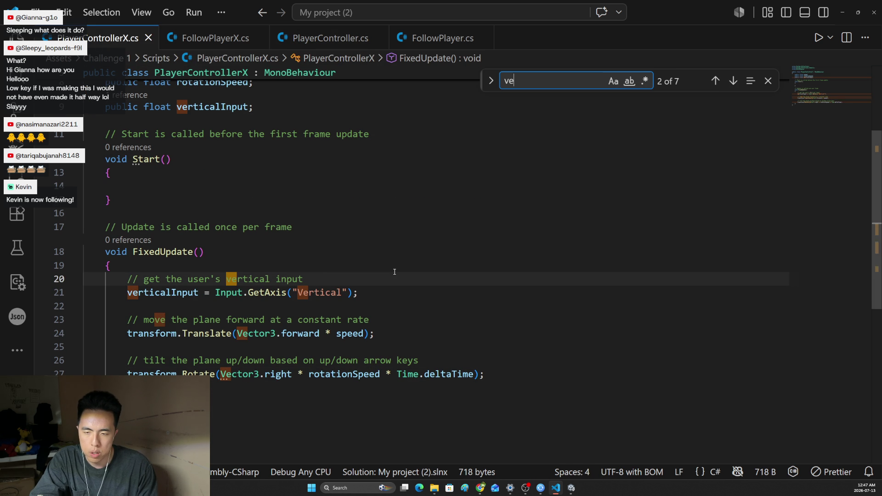
text(rticalInput)
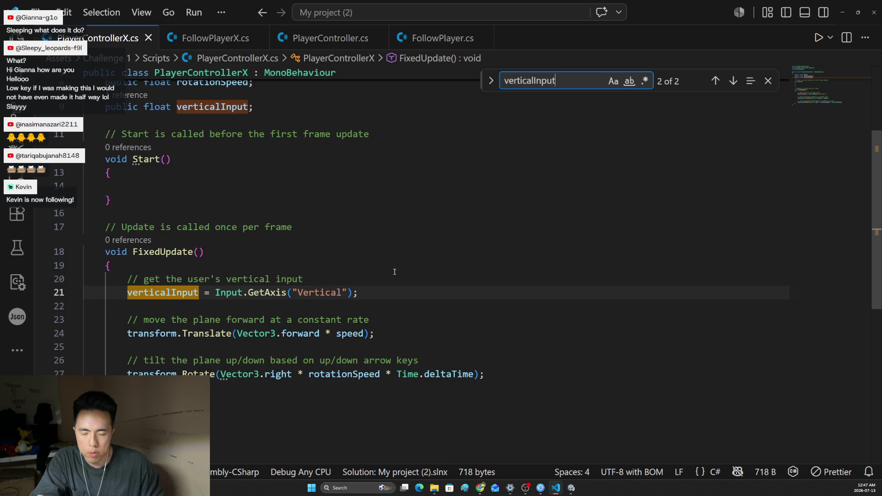
scroll(303, 294, up, 1)
scroll(302, 295, down, 1)
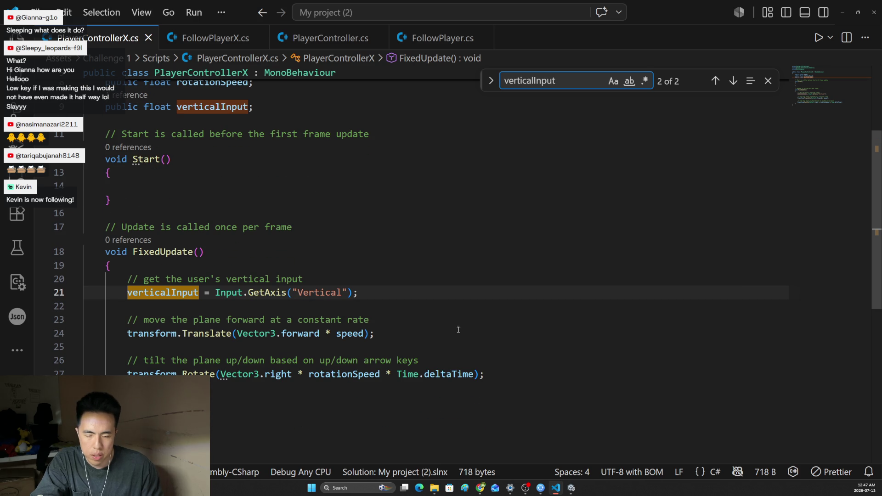
click(476, 374)
text(* v)
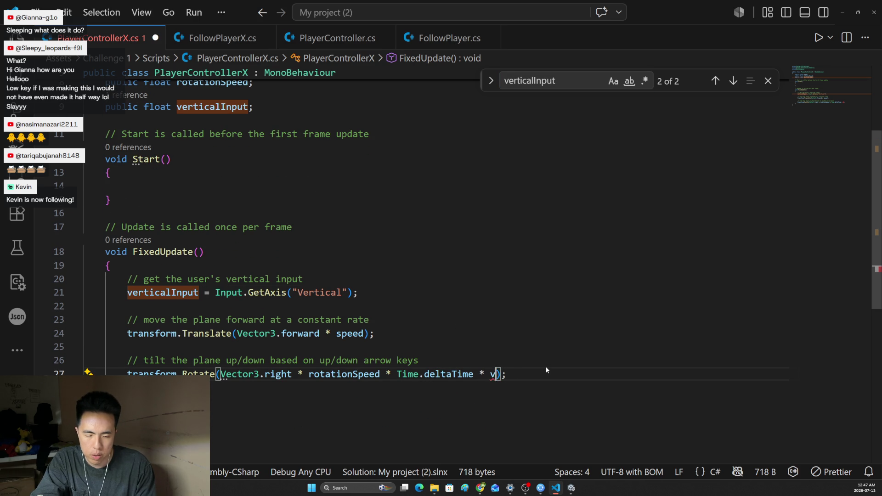
text(er)
key(Tab)
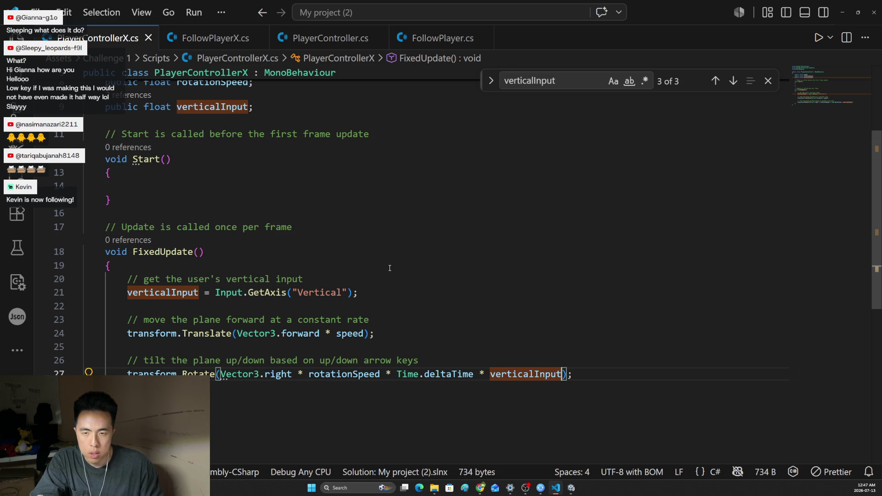
click(570, 489)
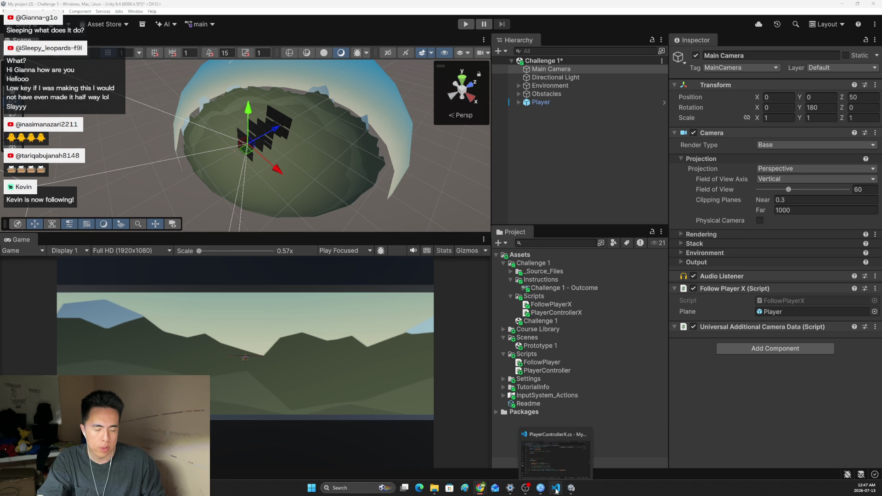
Play-test the plane, stop, check Player's Vertical Input reading 0, then return to the script
click(406, 172)
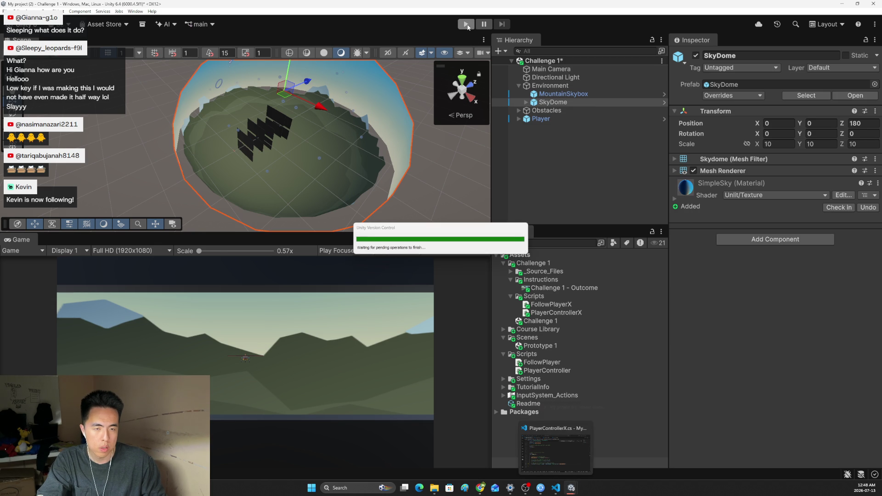
key(ctrl+p)
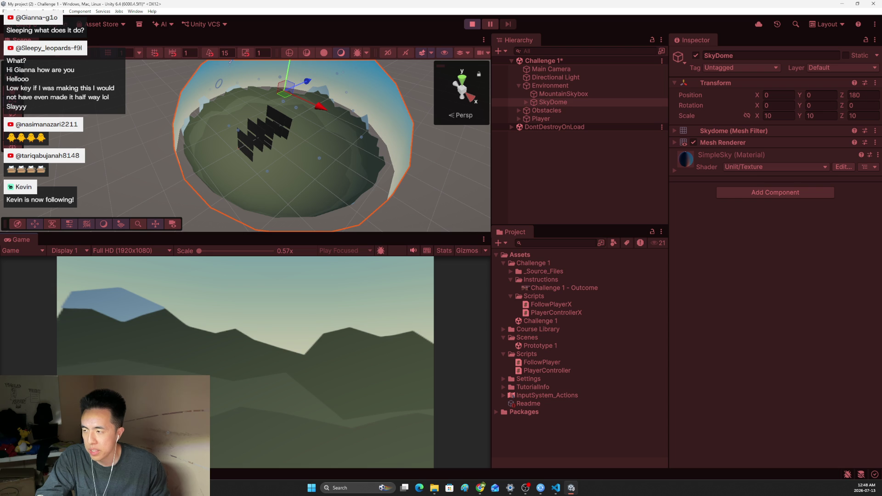
key(alt+Tab)
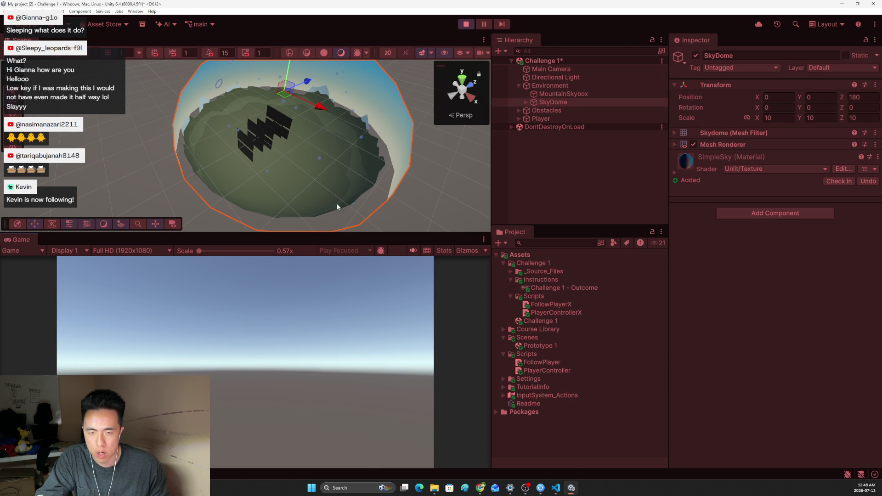
click(466, 24)
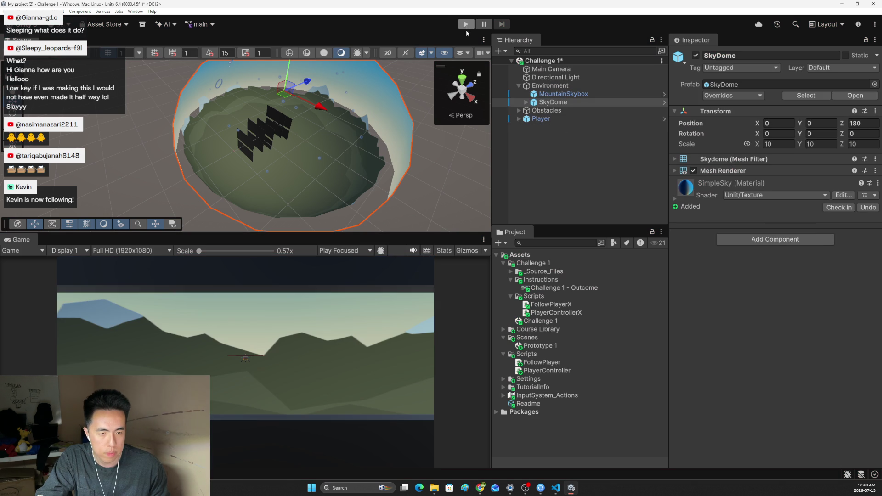
click(541, 119)
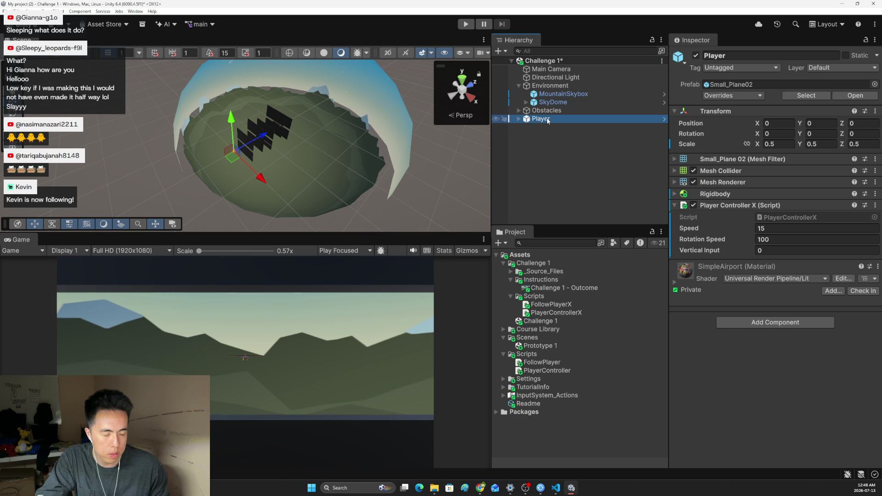
click(557, 486)
mouse_move(278, 374)
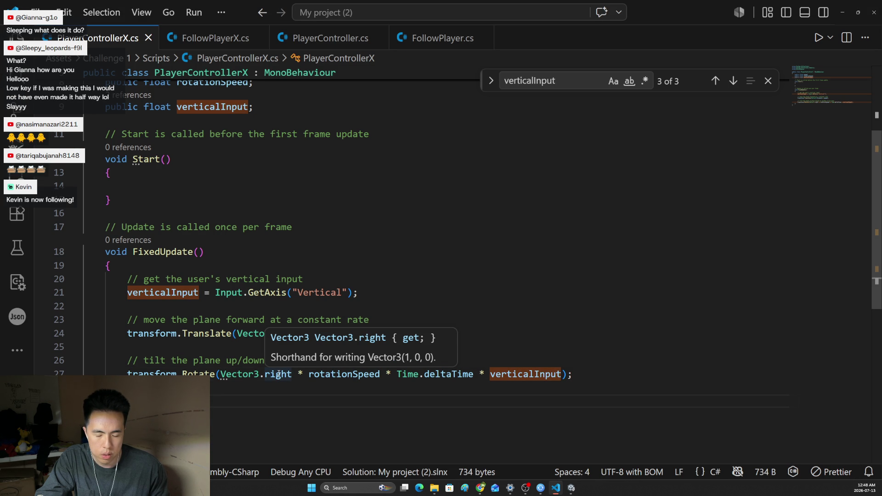
Change the Rotate axis from Vector3.right to Vector3.up and save the script
double_click(279, 374)
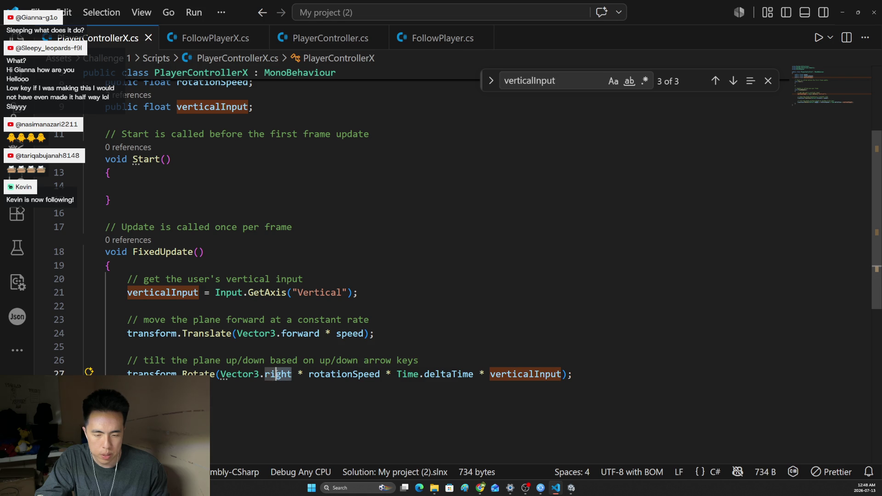
text(r)
key(BackSpace)
text(u)
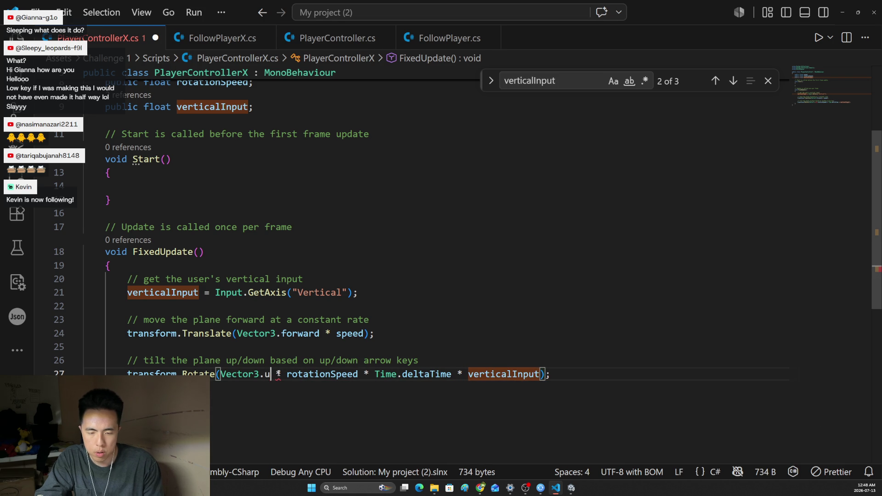
text(p)
click(338, 320)
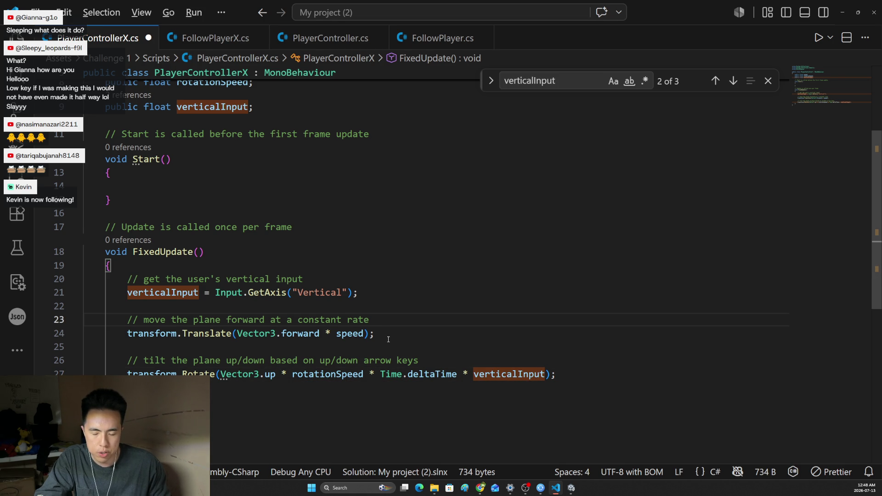
mouse_move(301, 334)
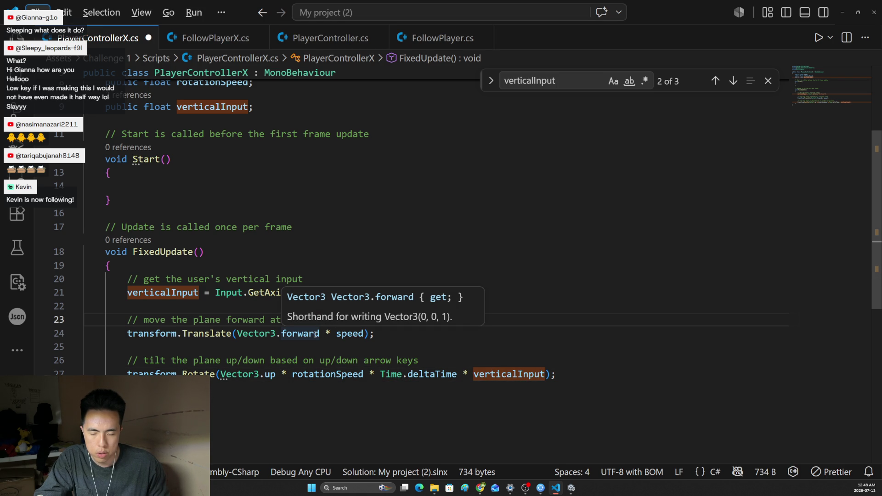
click(320, 334)
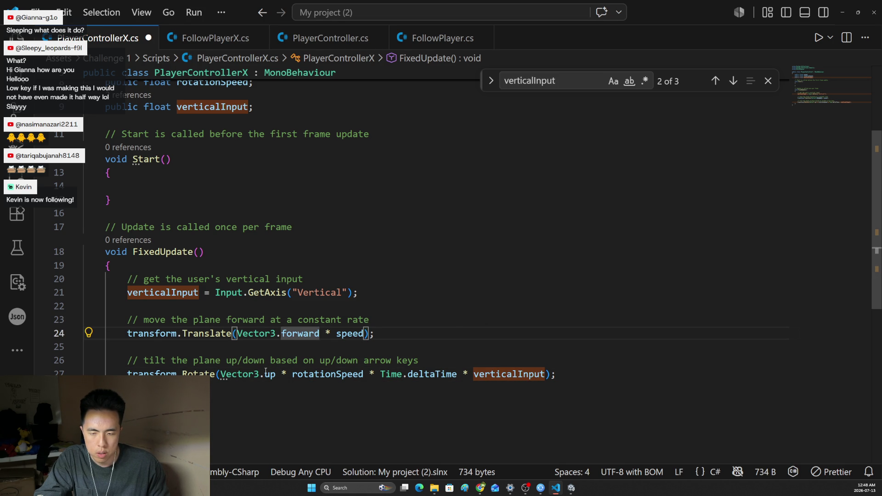
key(alt+Tab)
key(alt+Tab)
click(309, 360)
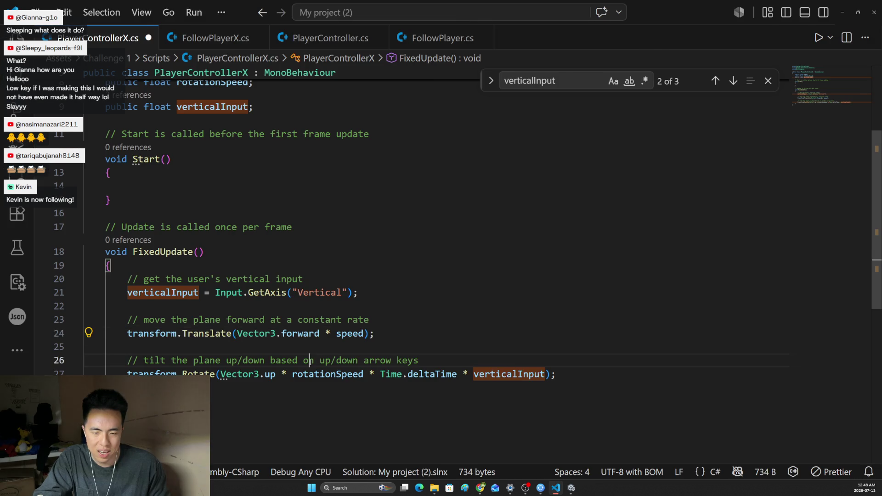
key(alt+Tab)
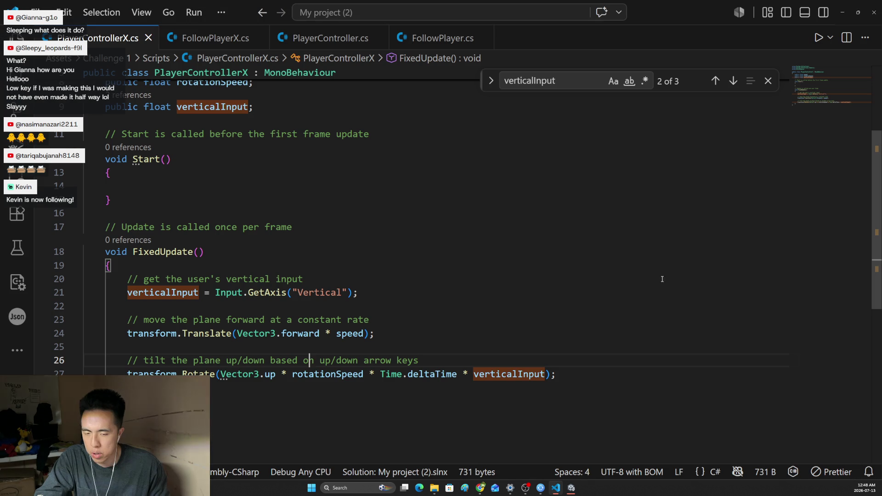
key(alt+Tab)
scroll(339, 319, up, 2)
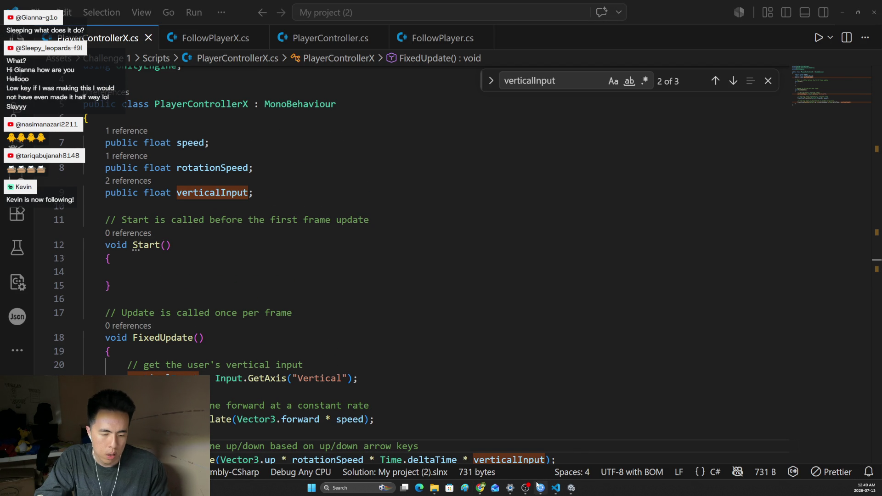
In Unity, scrub the Player Controller X Speed down from 15 to 6.1
click(571, 488)
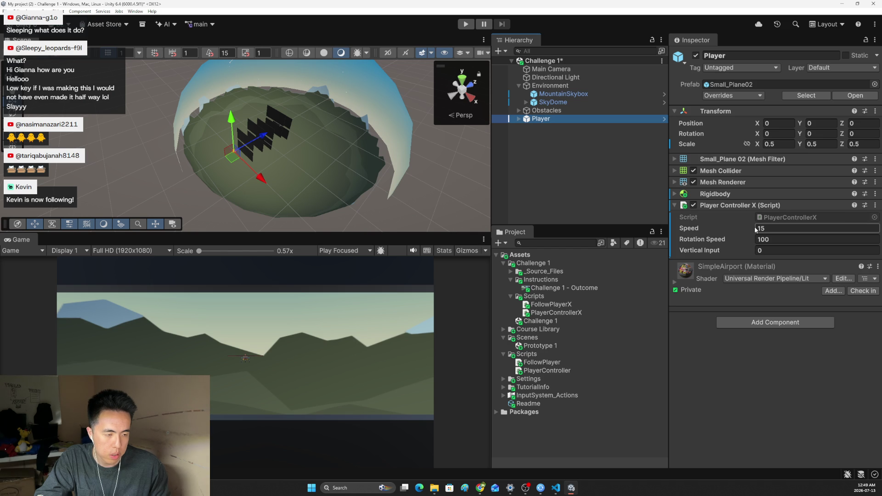
drag(745, 229, 708, 230)
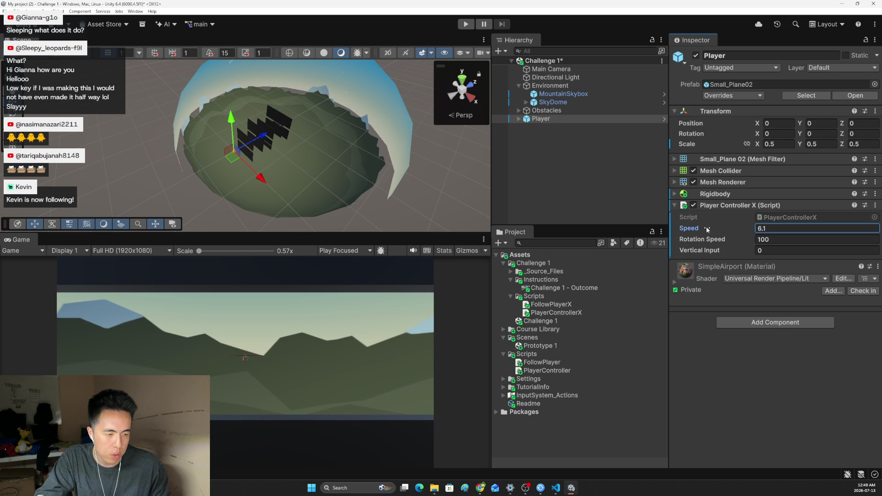